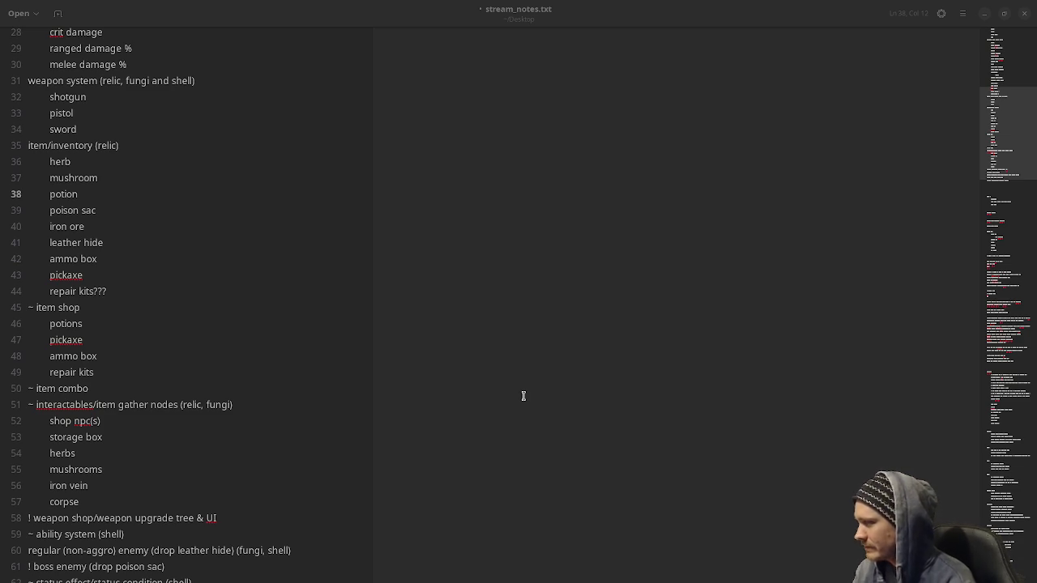
Step through the item shop entries (pickaxe, ammo box) to the end of the repair kits line.
click(202, 345)
click(154, 359)
click(149, 366)
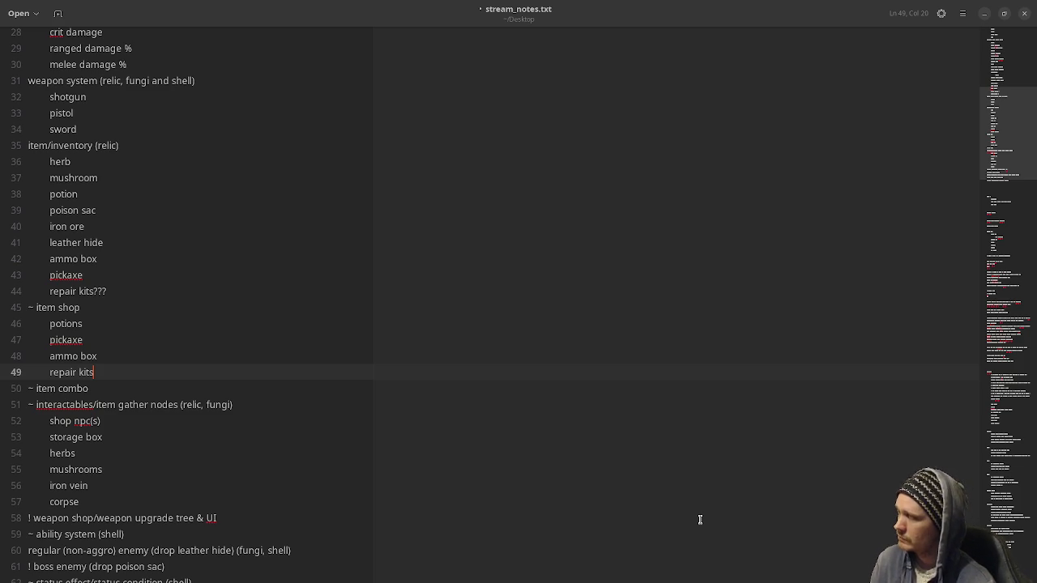
scroll(247, 390, down, 1)
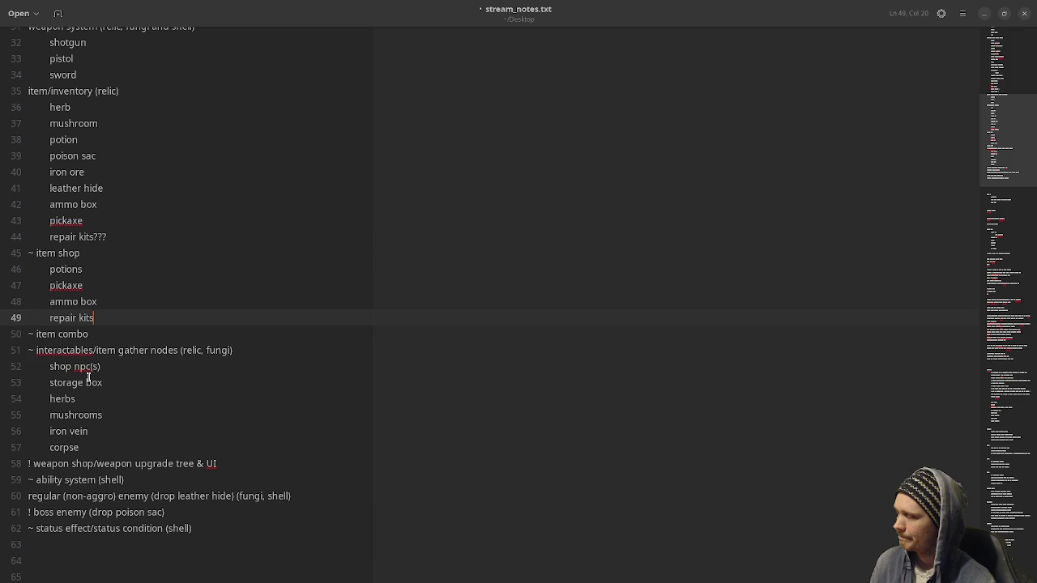
mouse_move(121, 365)
mouse_down()
mouse_move(65, 379)
mouse_move(49, 370)
mouse_up()
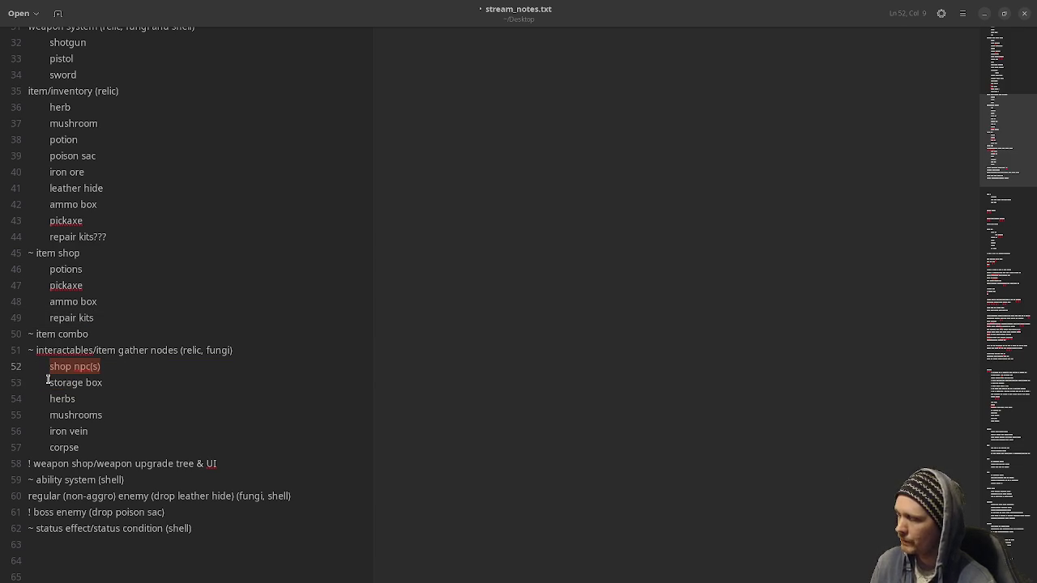
drag(102, 383, 48, 384)
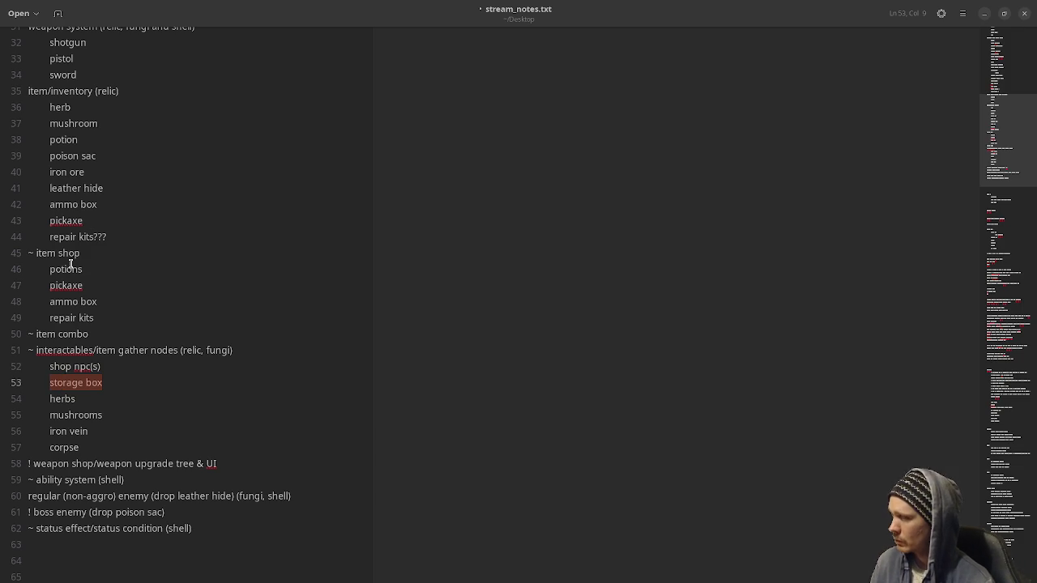
mouse_move(49, 399)
mouse_down()
mouse_move(103, 415)
mouse_move(105, 428)
mouse_up()
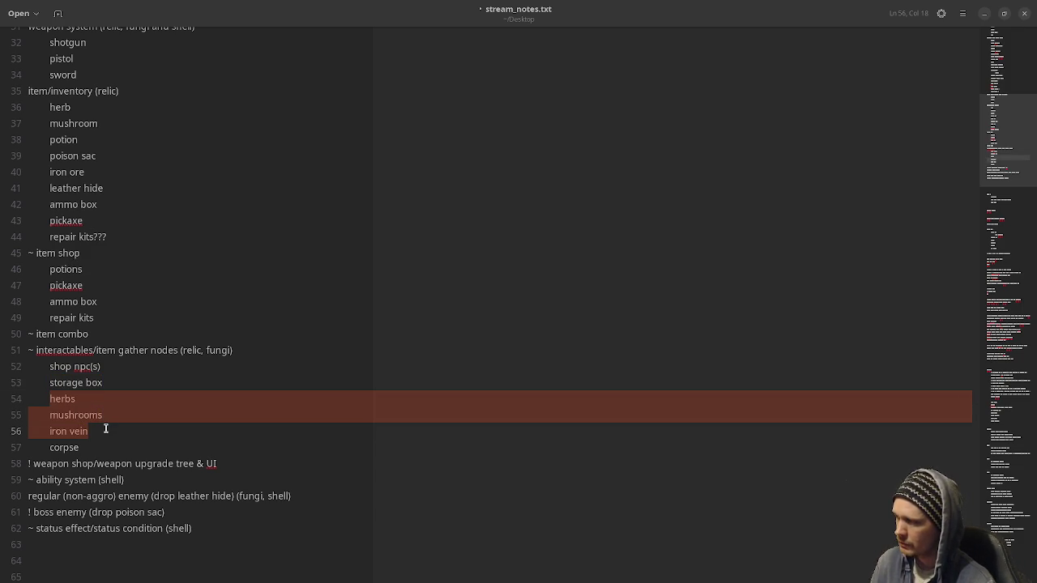
click(53, 450)
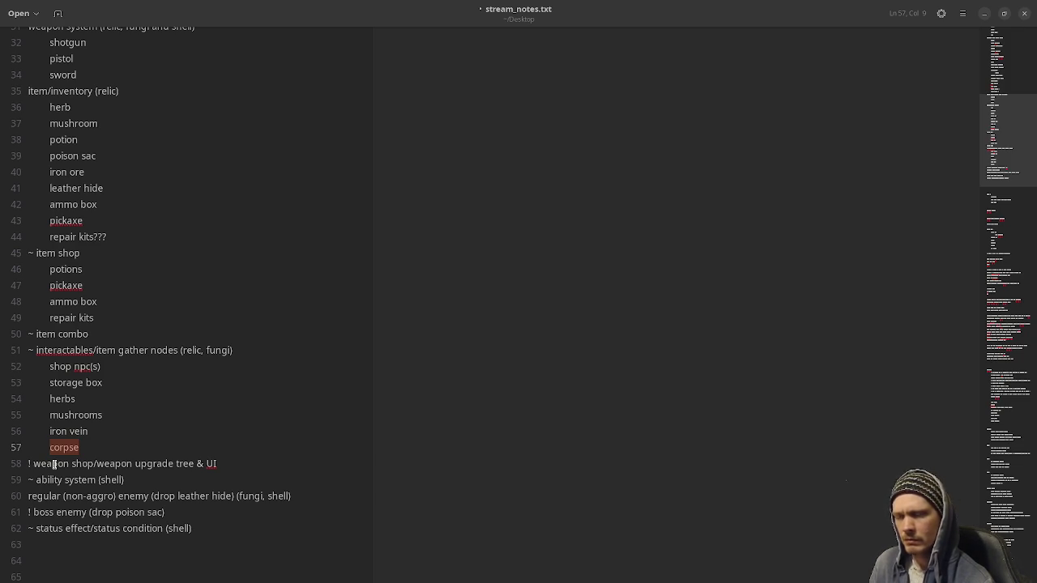
scroll(54, 464, down, 3)
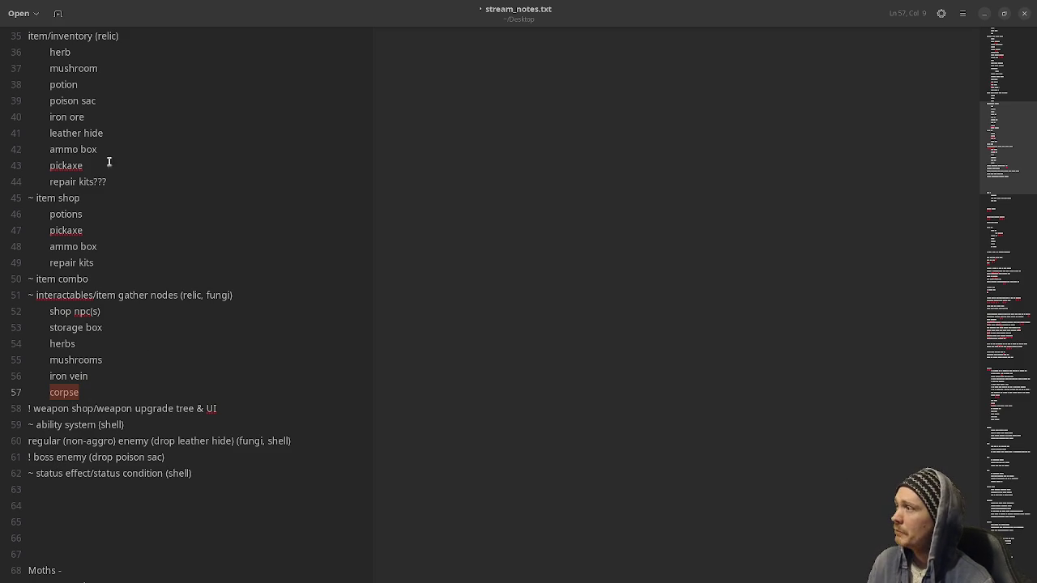
scroll(103, 226, up, 3)
click(47, 153)
drag(47, 153, 86, 178)
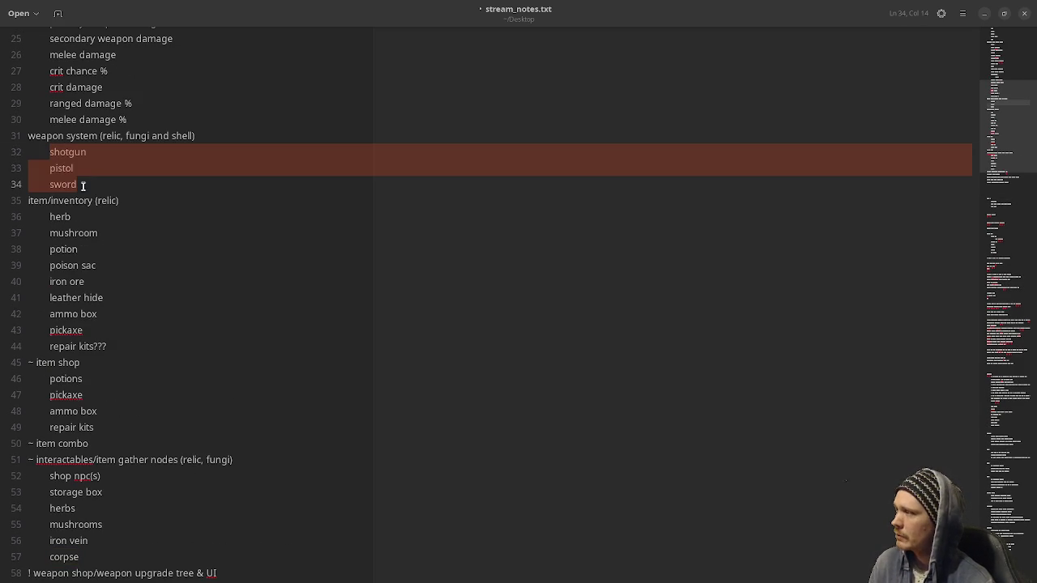
scroll(87, 186, down, 3)
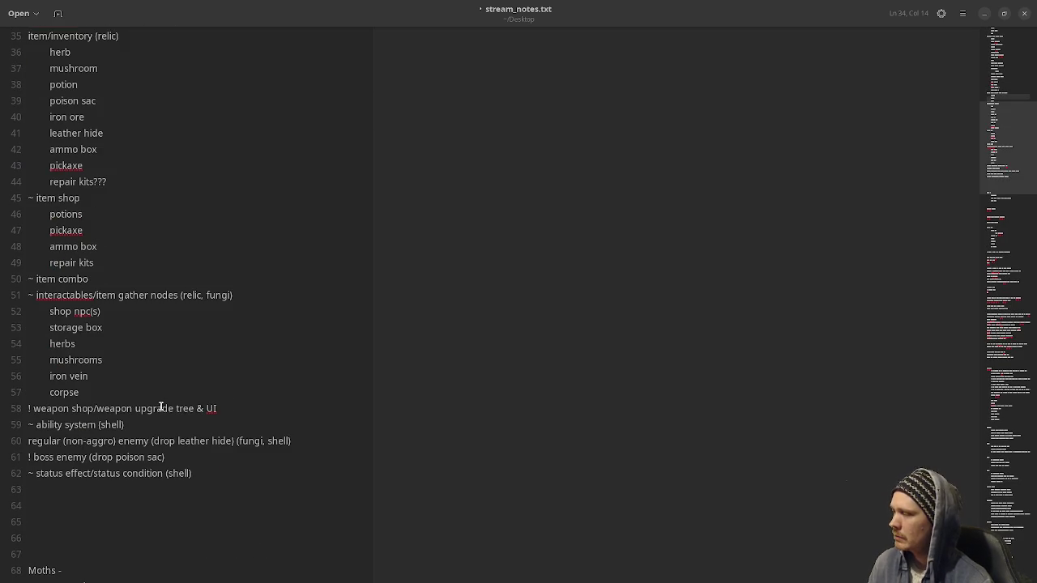
scroll(153, 405, up, 3)
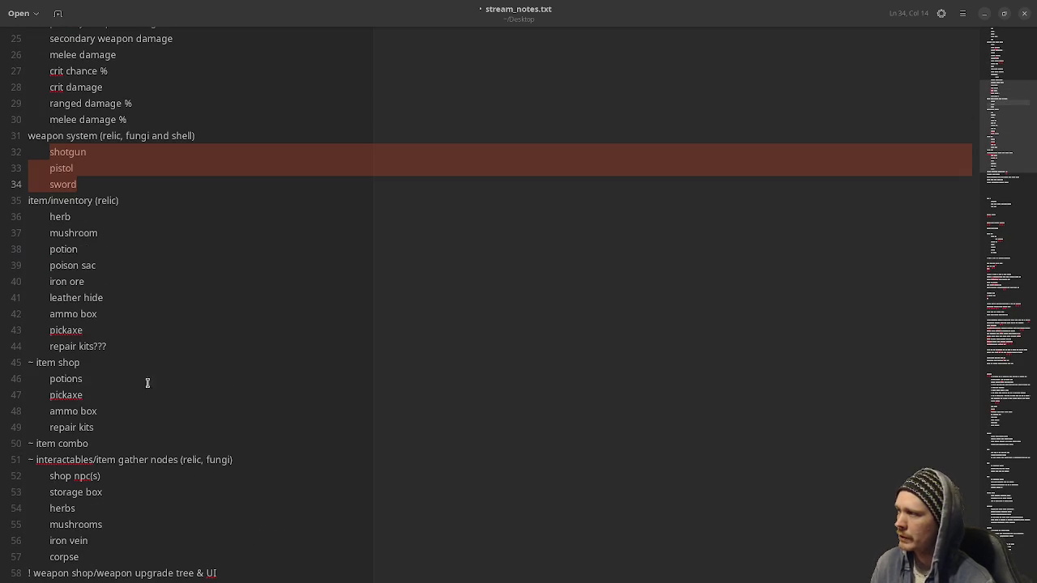
double_click(64, 183)
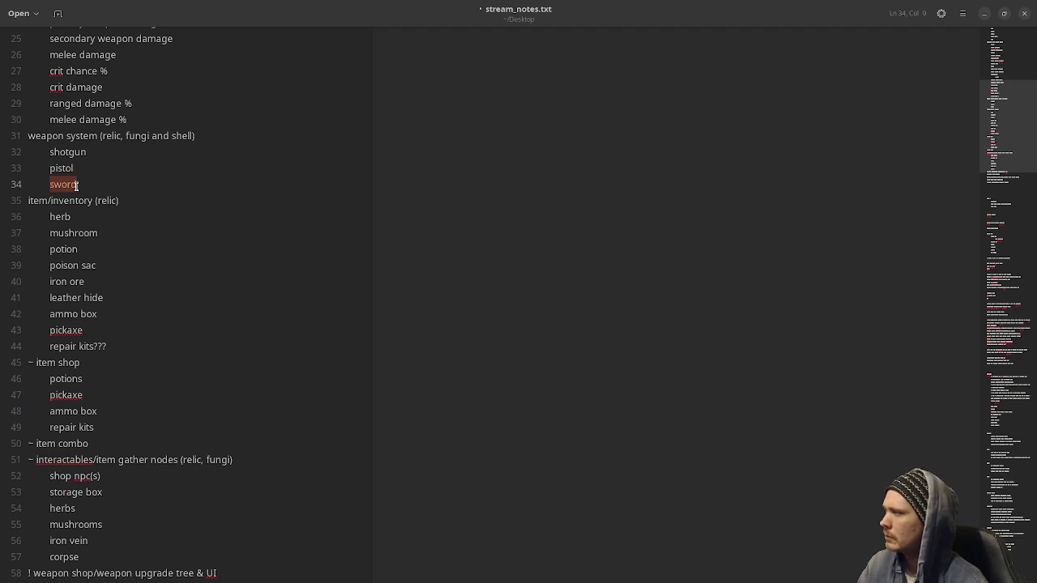
click(76, 185)
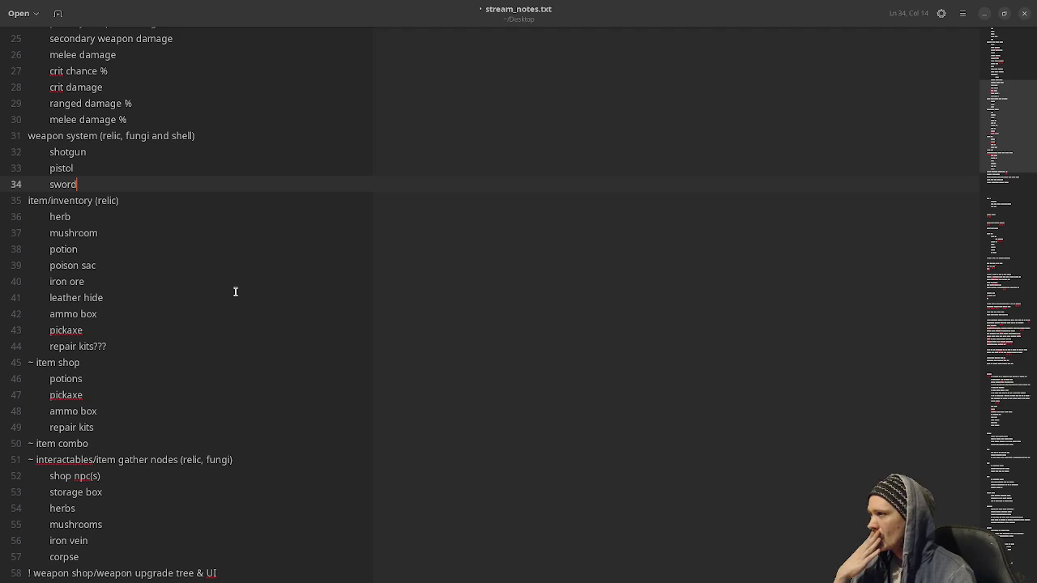
Scroll down the stream notes past the weapon system section.
scroll(235, 292, down, 1)
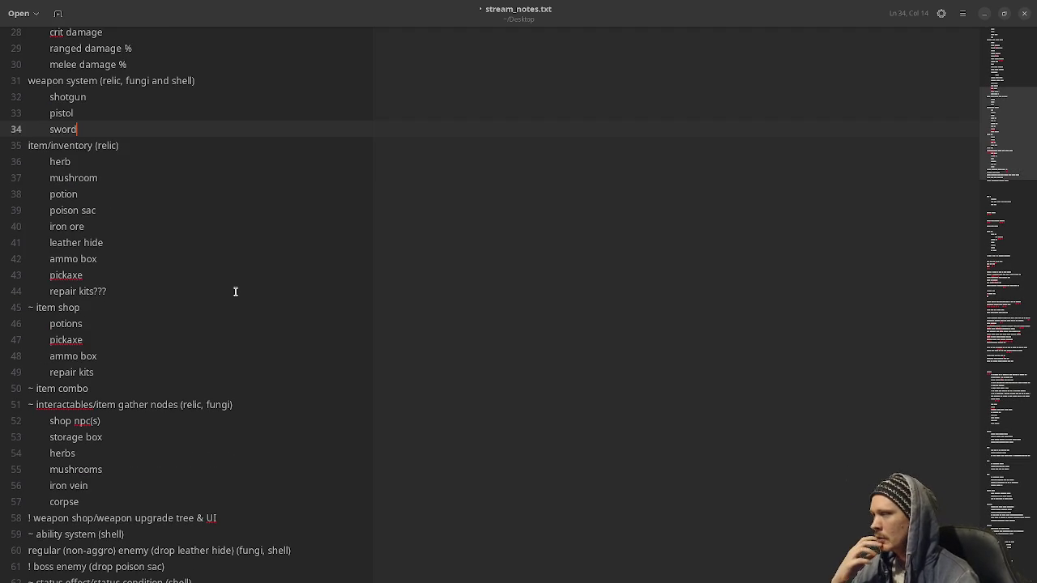
scroll(235, 292, down, 1)
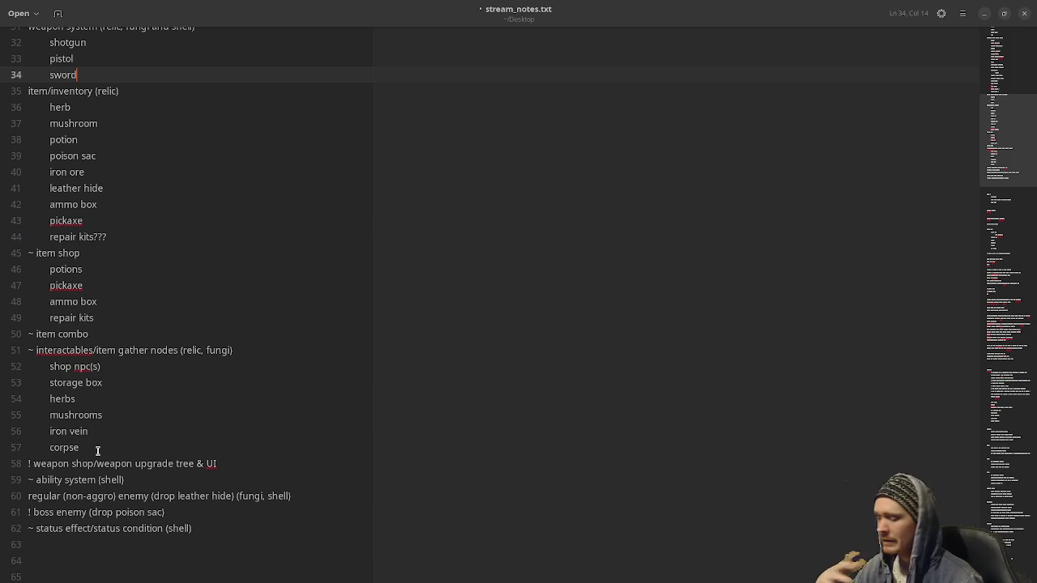
Add the sub-item '2 hardcoded abilities' below '~ ability system (shell)' on line 60.
click(163, 480)
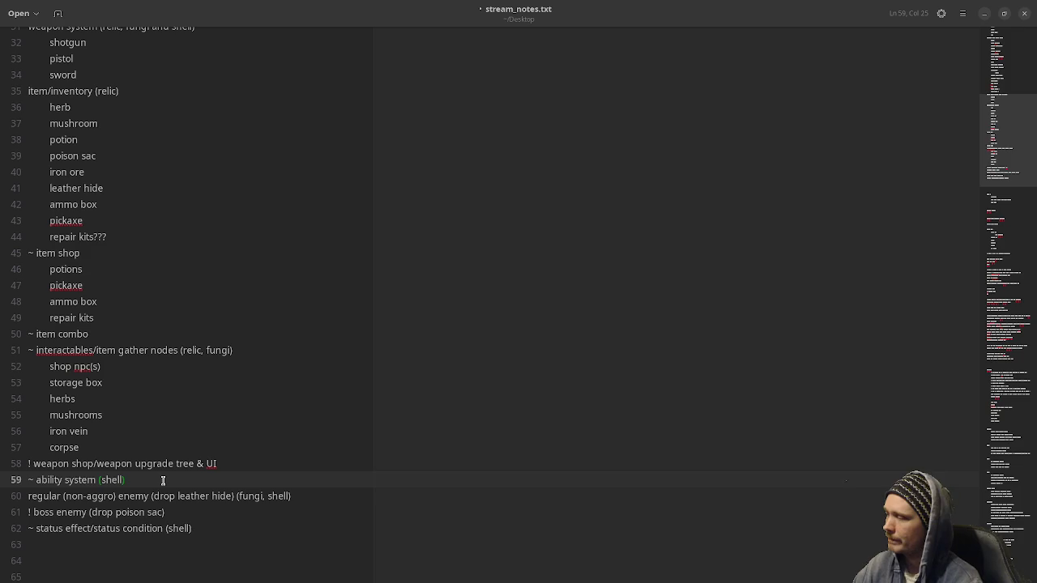
key(Return)
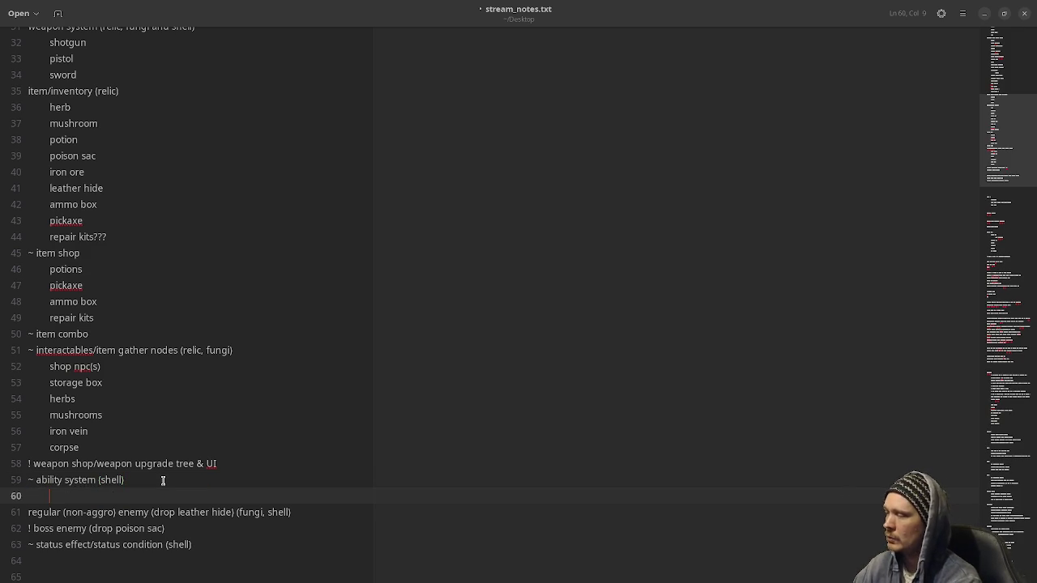
text(2 )
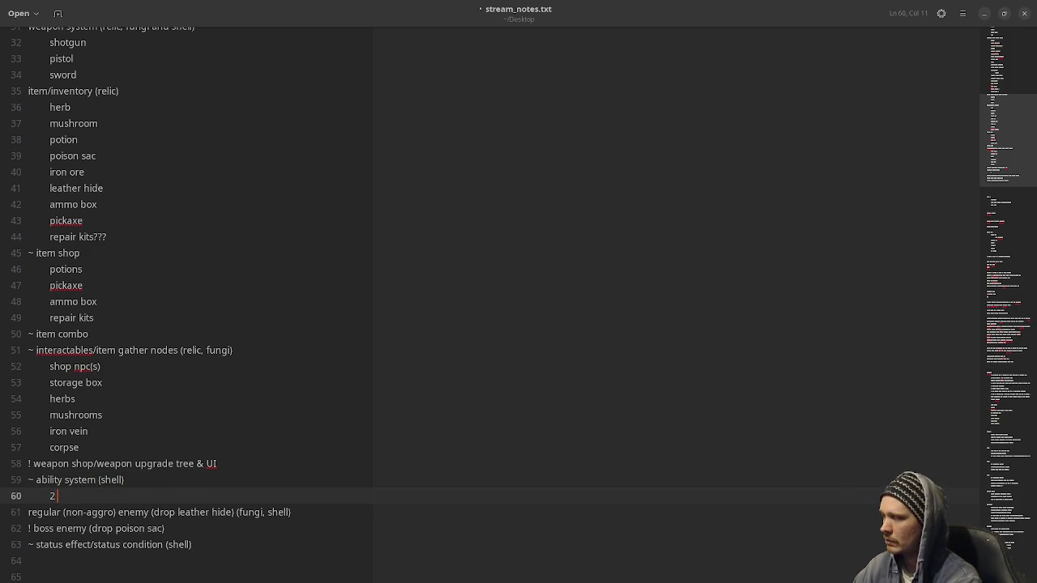
text(hardcoded ability)
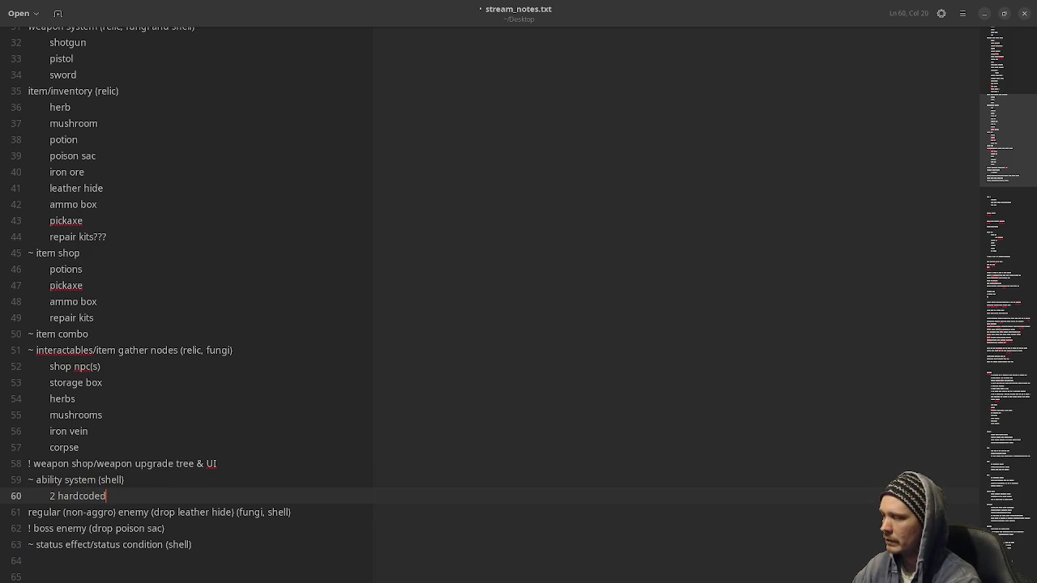
key(BackSpace)
text(ies)
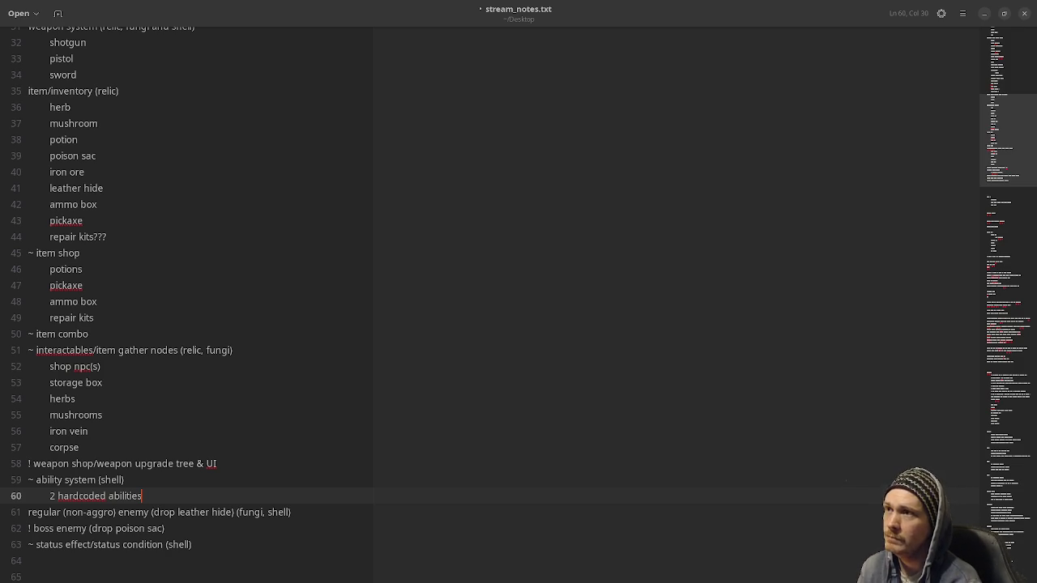
Switch from the gedit notes to the Fextralife Monster Hunter World Weapons page in Chrome.
key(alt+Tab)
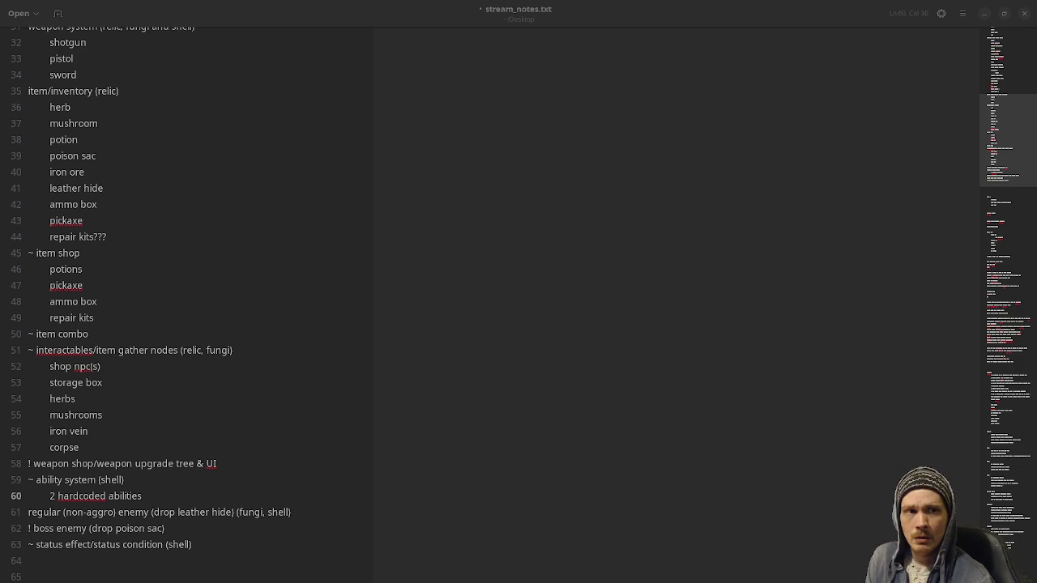
key(alt+Tab)
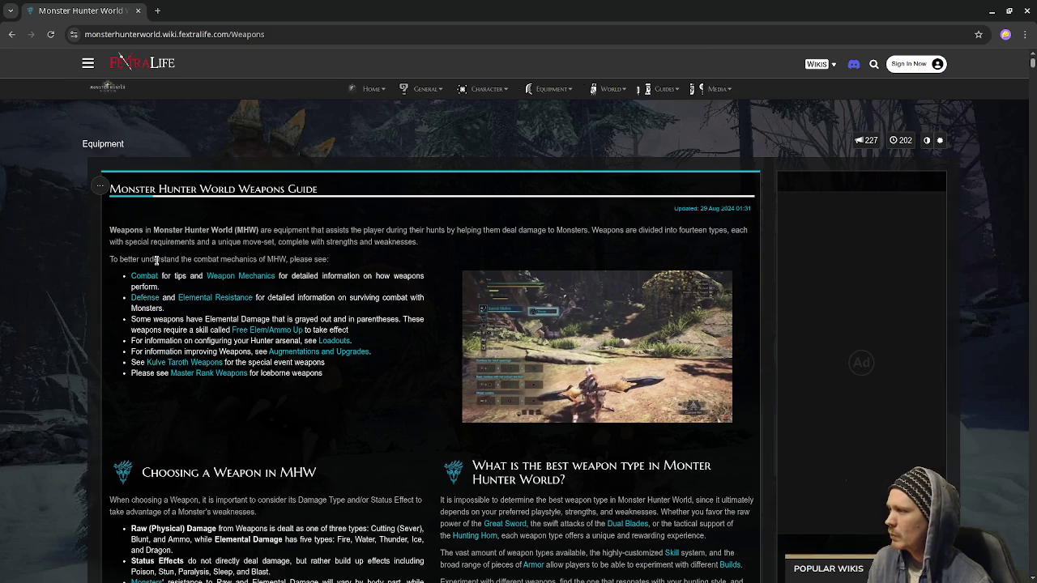
Open the Sword & Shield Weapon Tree page from the Weapon Categories section.
scroll(285, 435, down, 8)
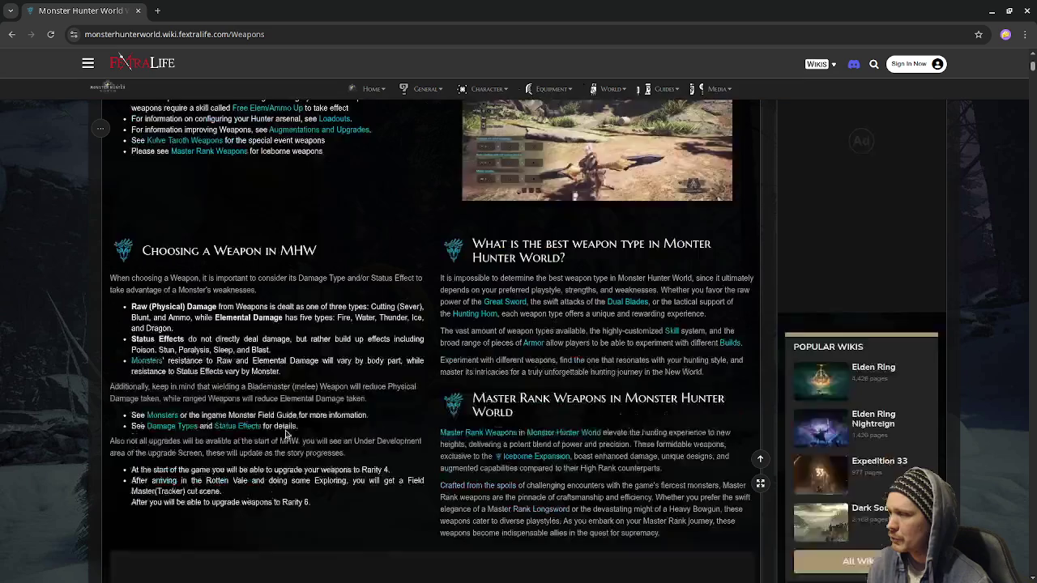
scroll(285, 430, down, 2)
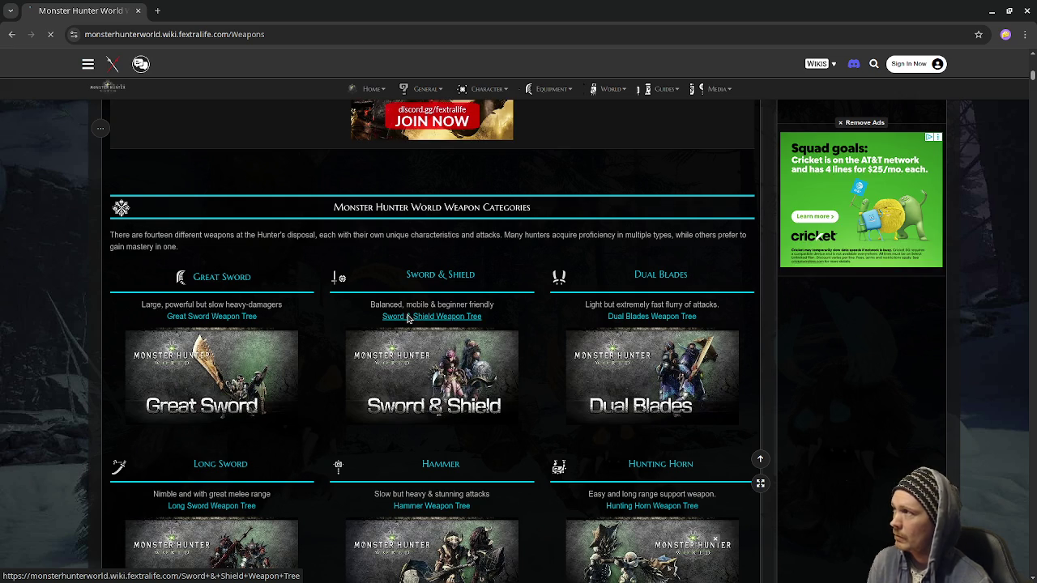
click(409, 316)
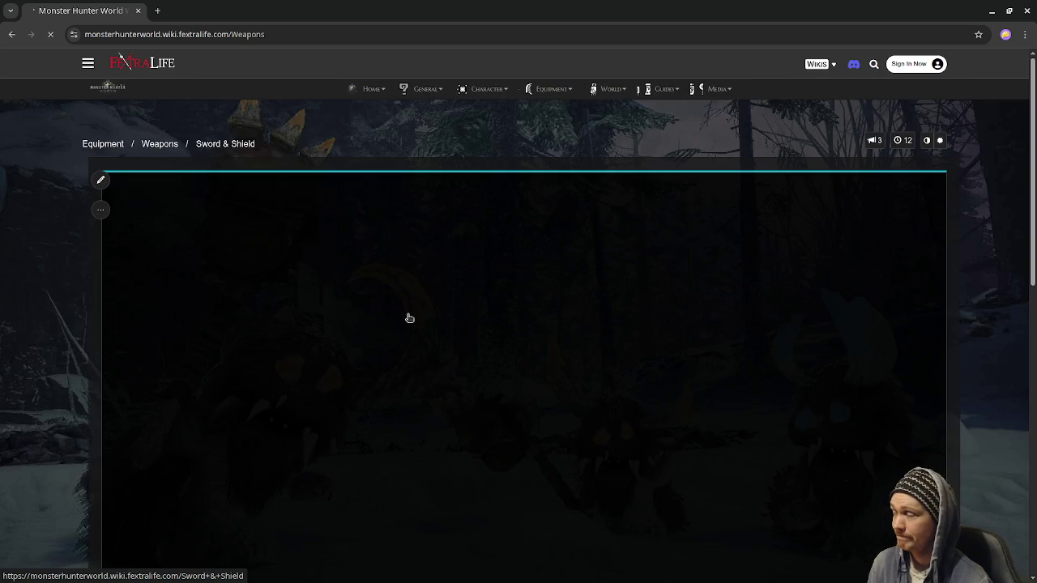
Browse the Sword & Shield weapon trees, then return to Godot's cam_rig.tscn scene.
scroll(407, 318, down, 2)
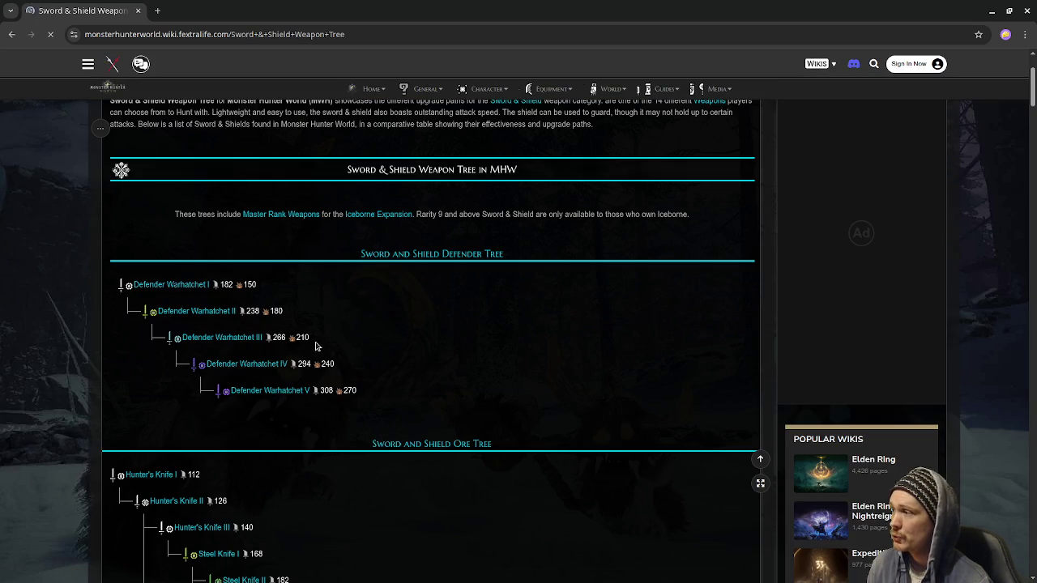
scroll(209, 359, down, 6)
scroll(227, 361, down, 20)
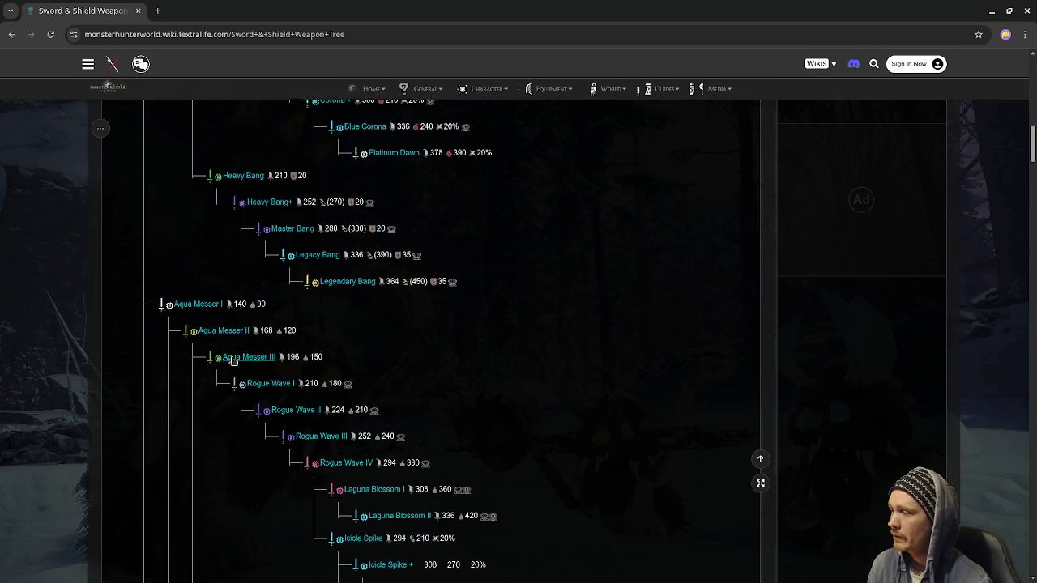
scroll(239, 363, up, 20)
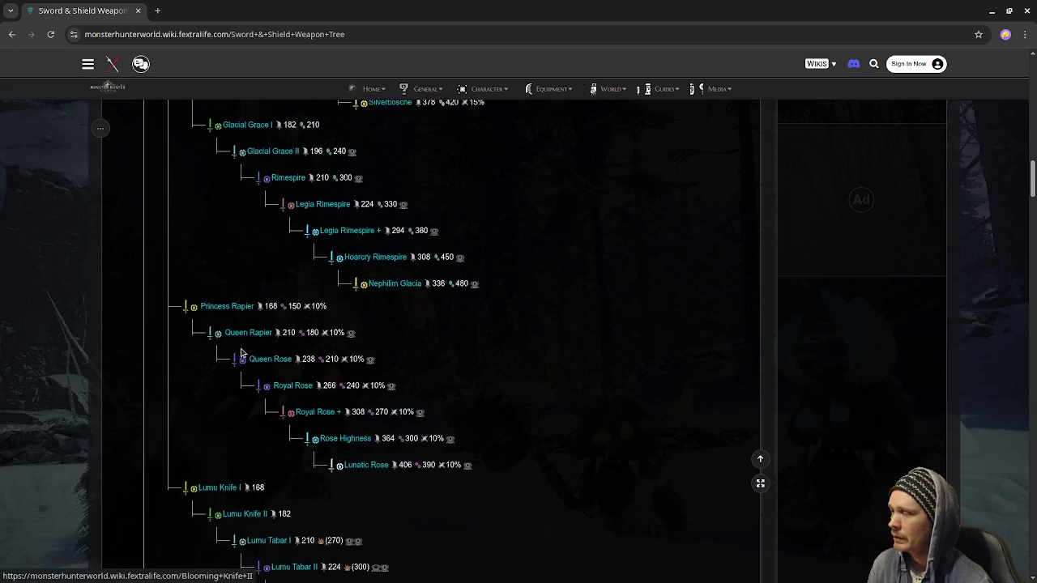
scroll(226, 344, down, 2)
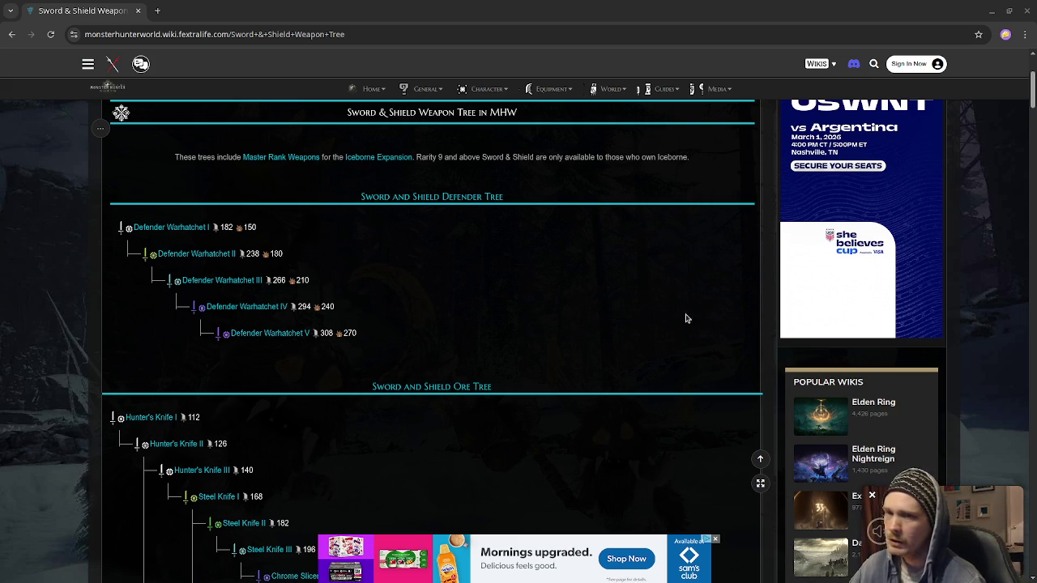
key(alt+Tab)
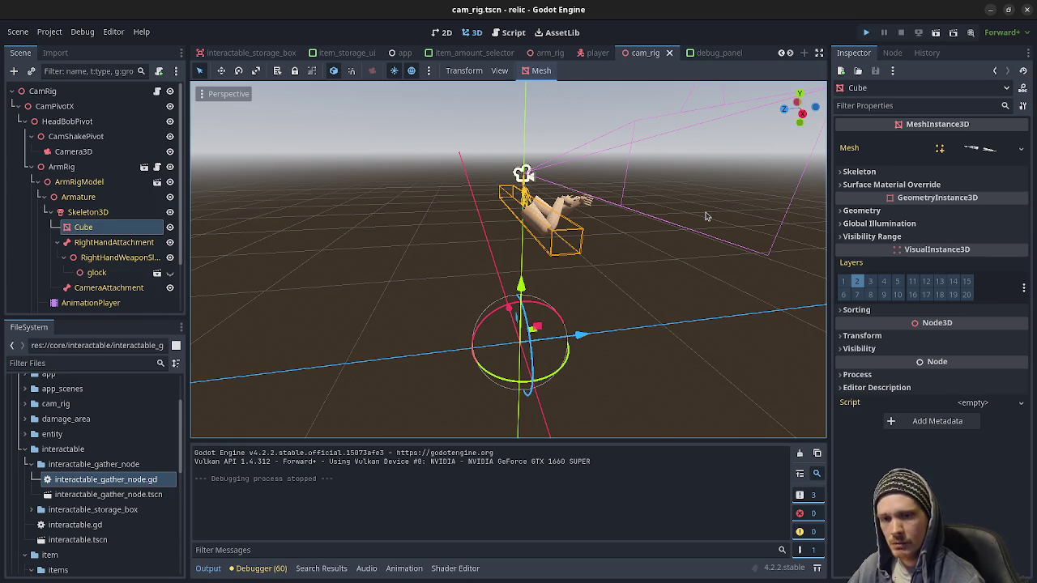
Run the relic project in a debug window with F5.
key(F5)
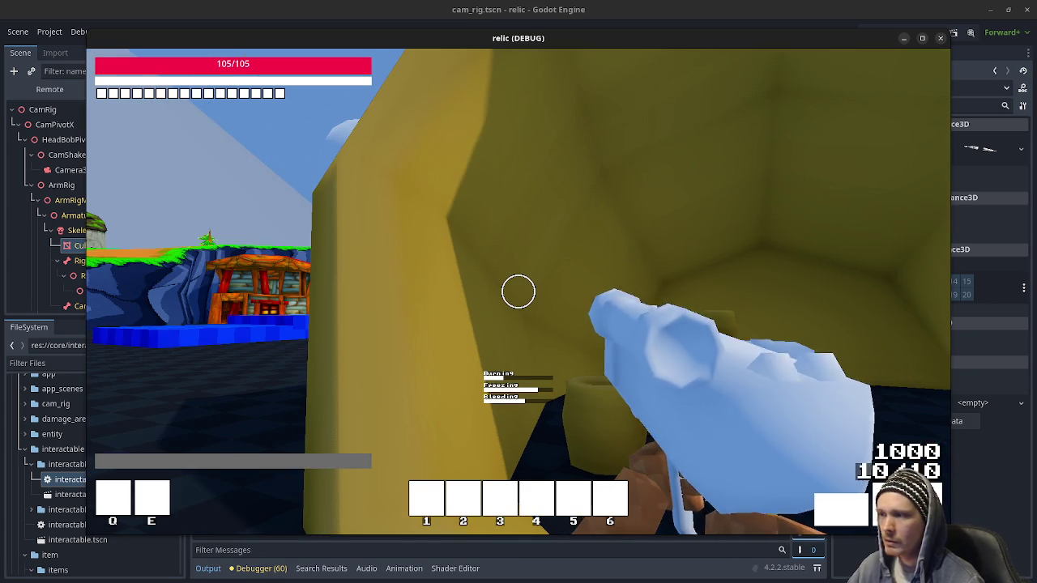
Walk the player past the grey cube, across the blue water and up the stairs onto the yellow rock.
key(a)
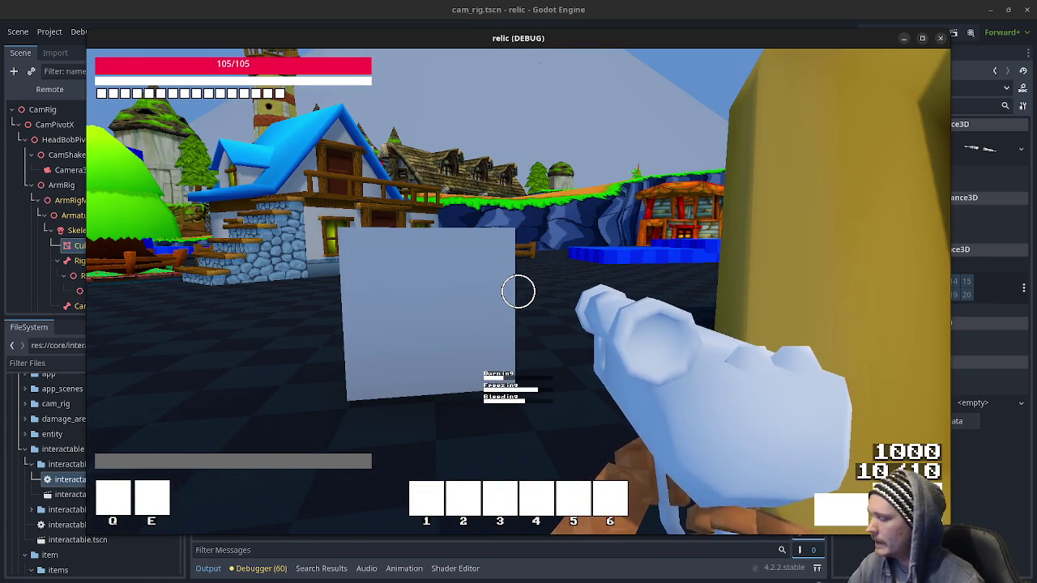
key(w)
key(w)
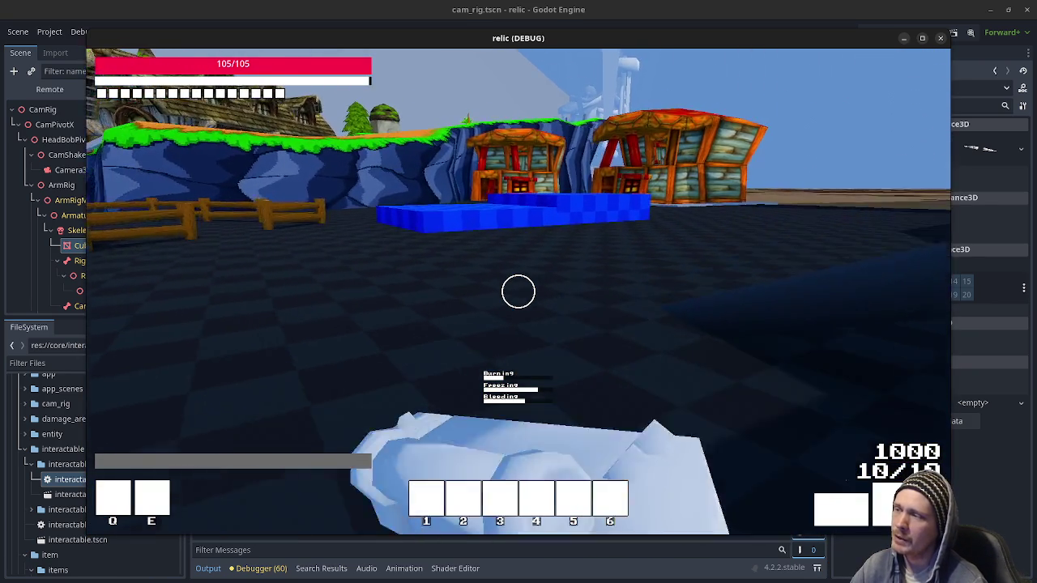
key(w)
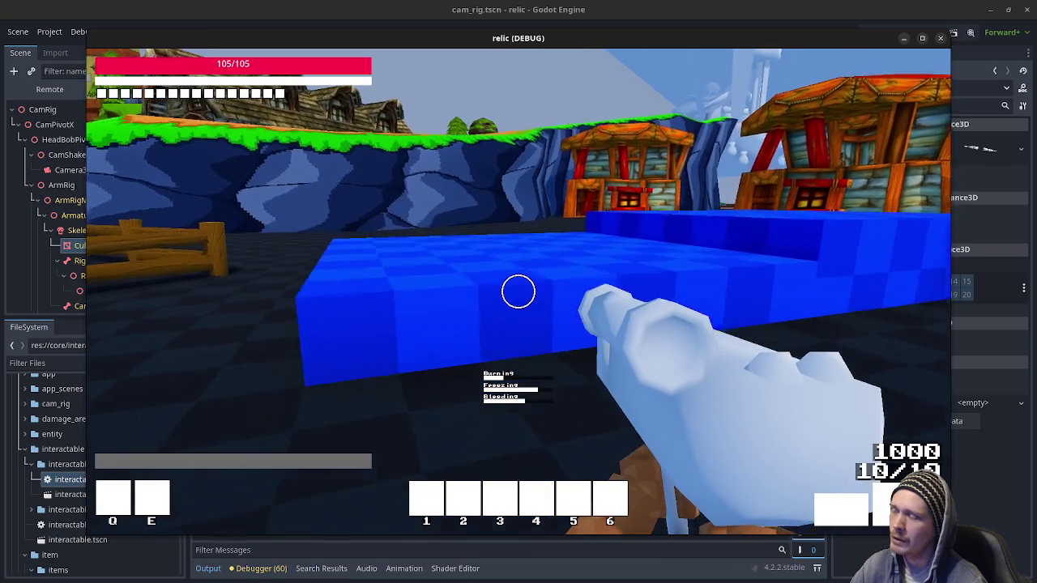
key(w)
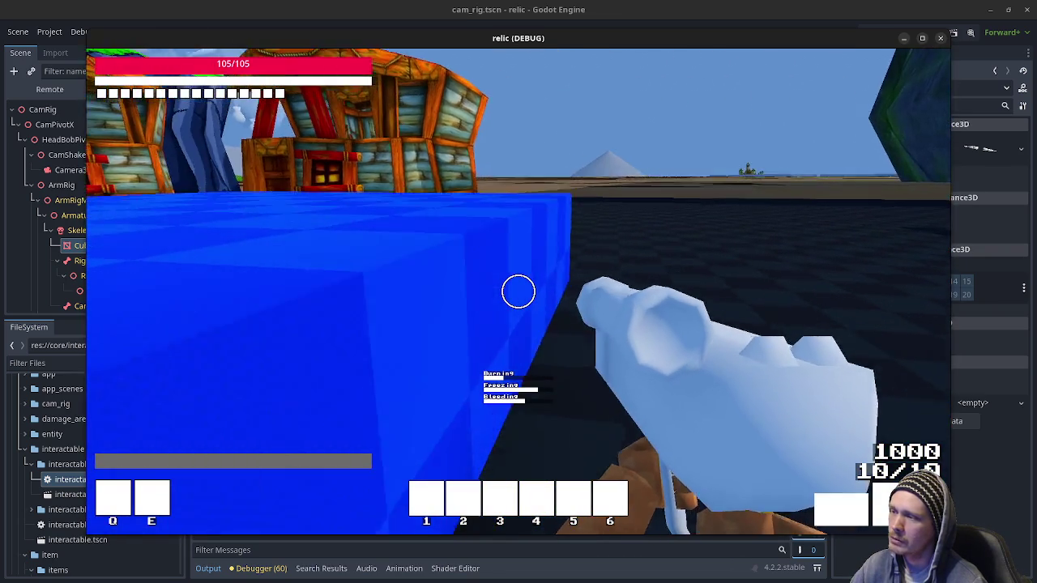
key(w)
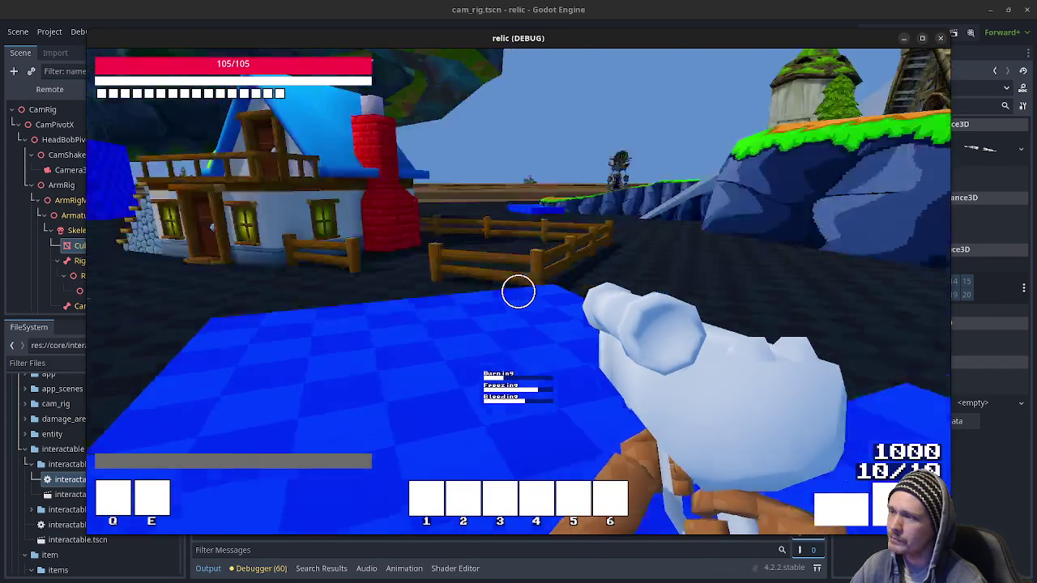
key(w)
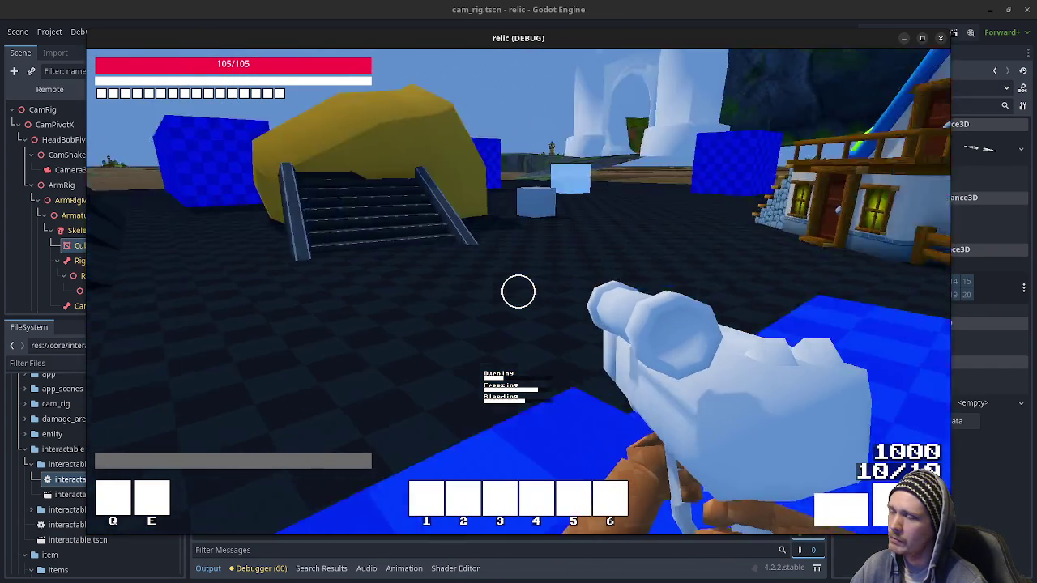
key(w)
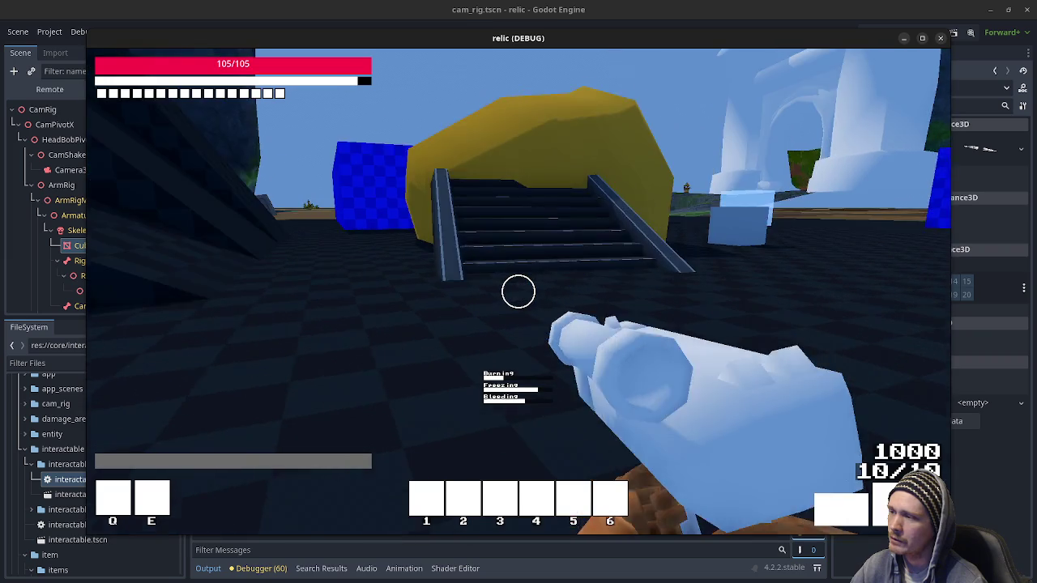
key(w)
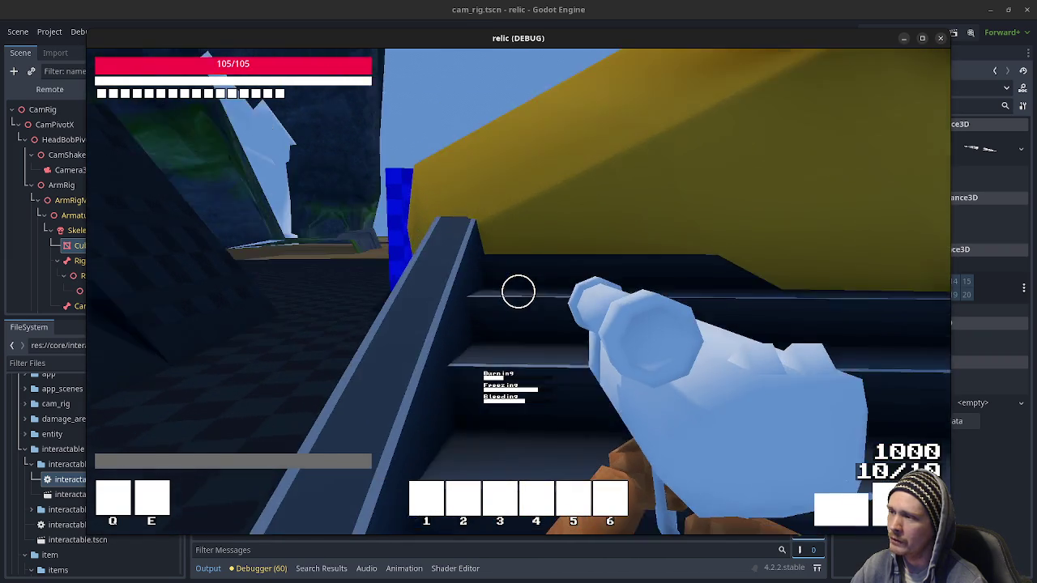
key(w)
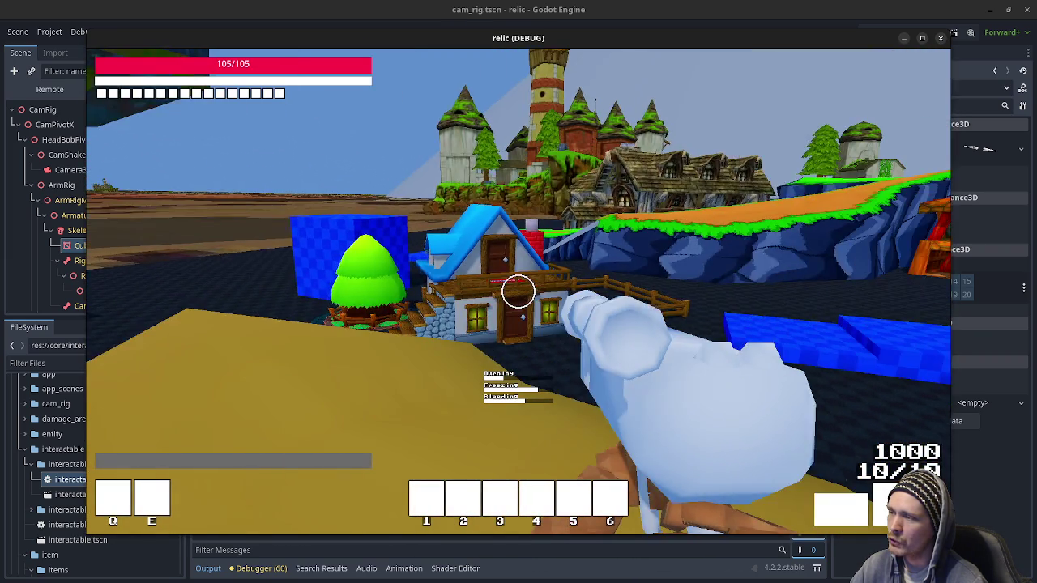
Jump onto the blue block, then close the relic debug window and return to stream_notes.txt.
mouse_move(518, 292)
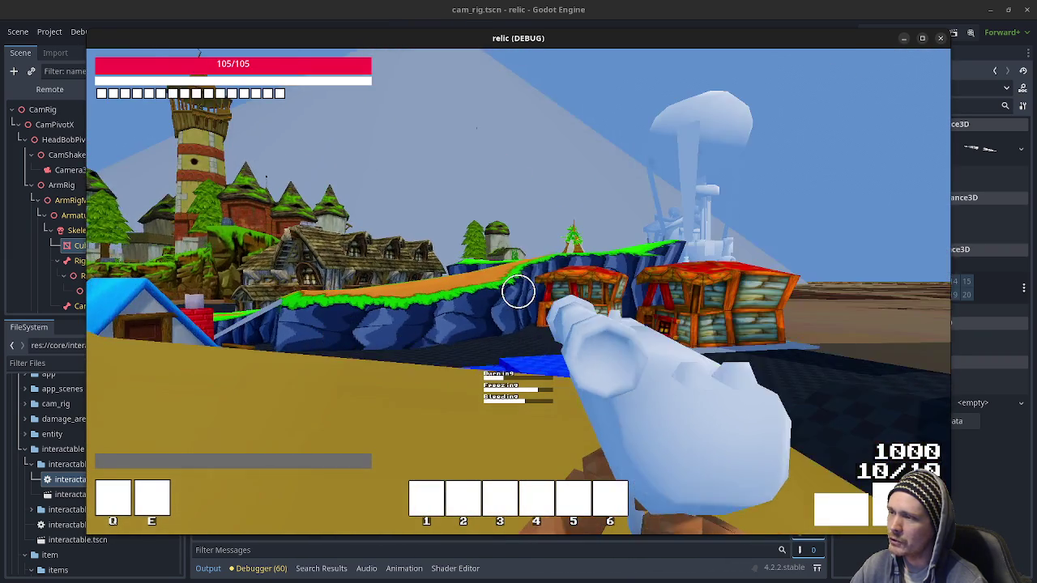
key(a)
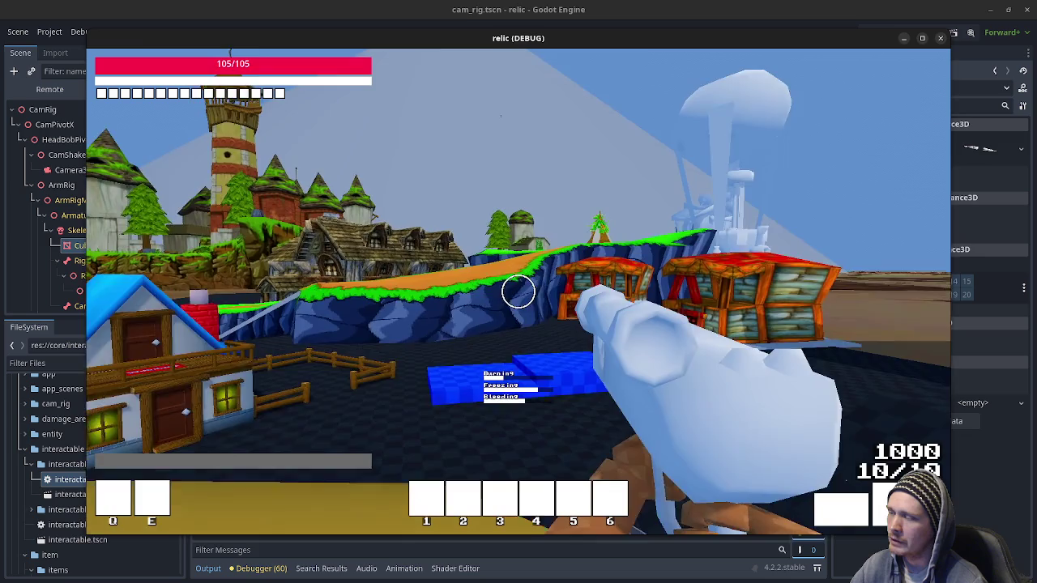
key(w)
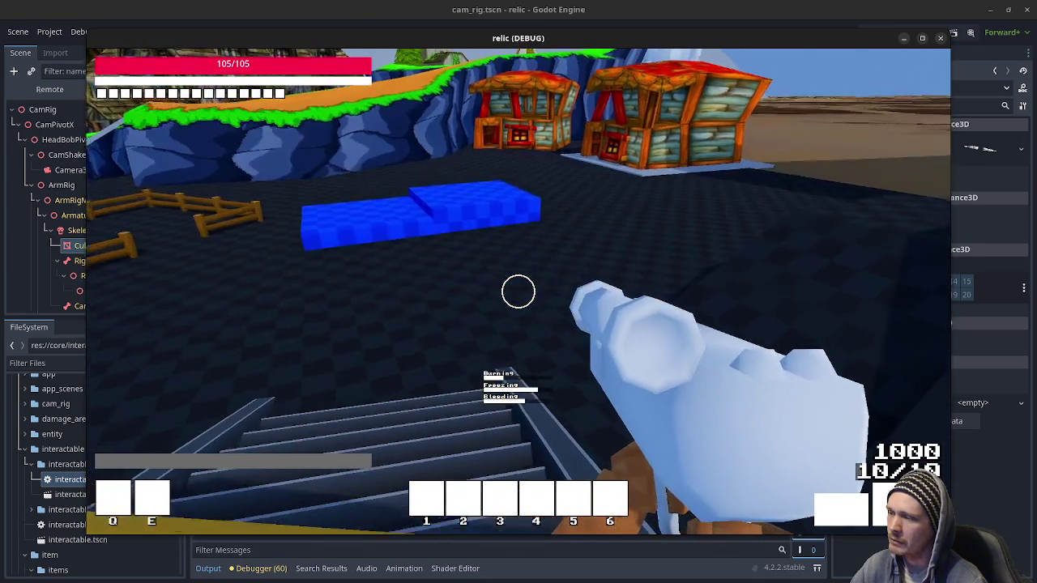
key(w)
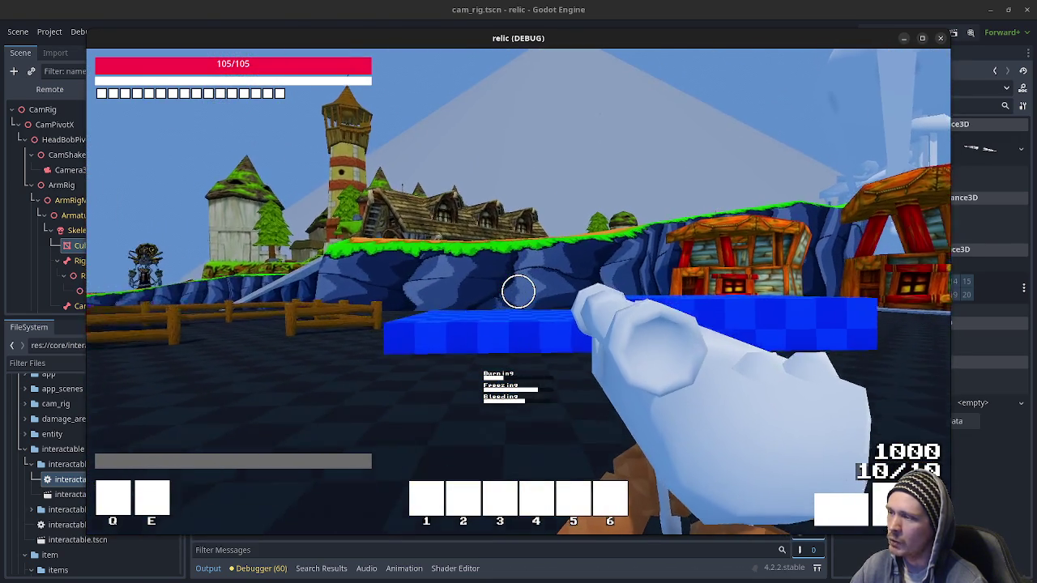
key(space)
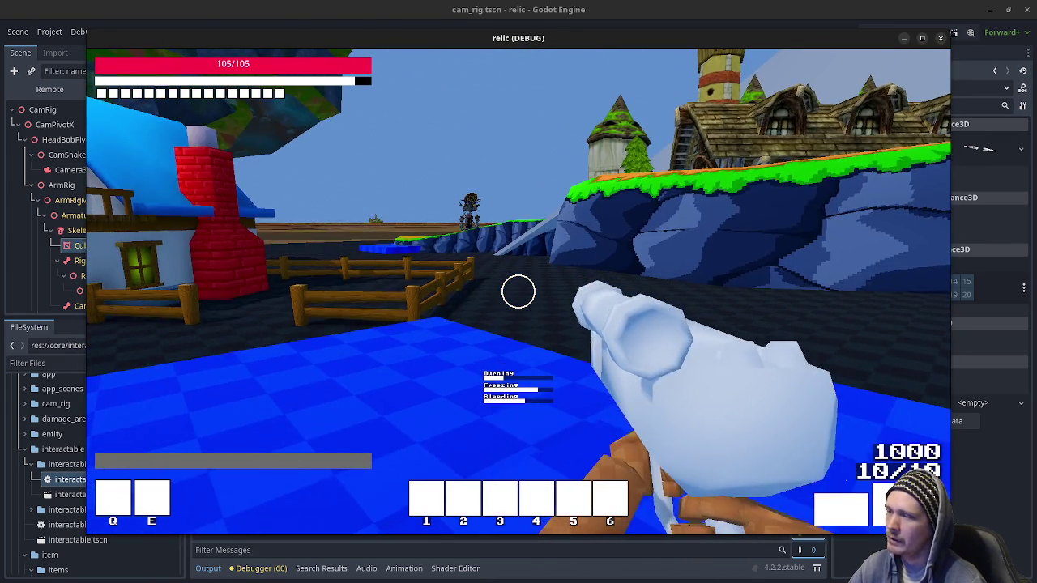
key(Escape)
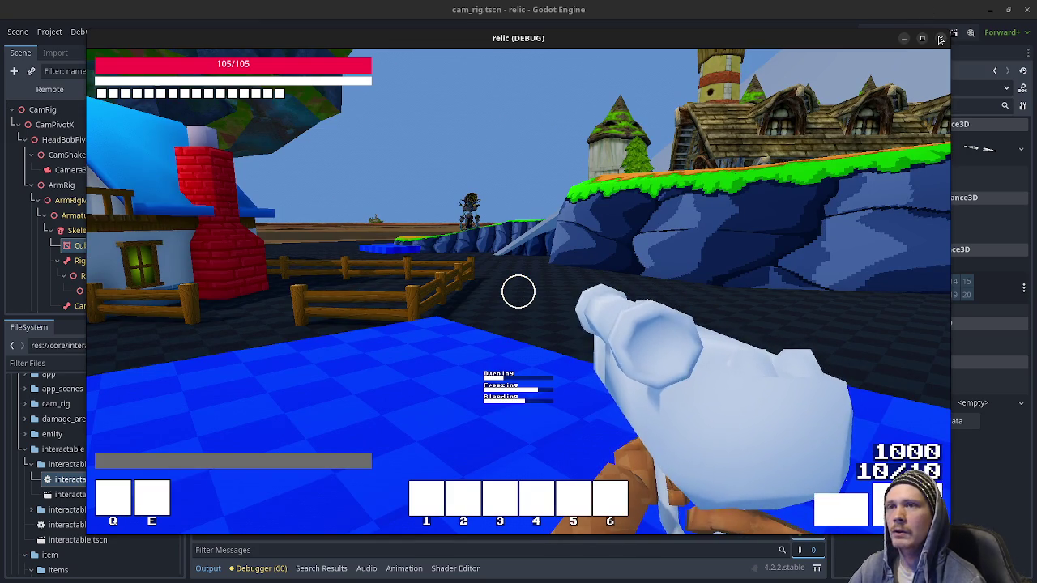
click(984, 14)
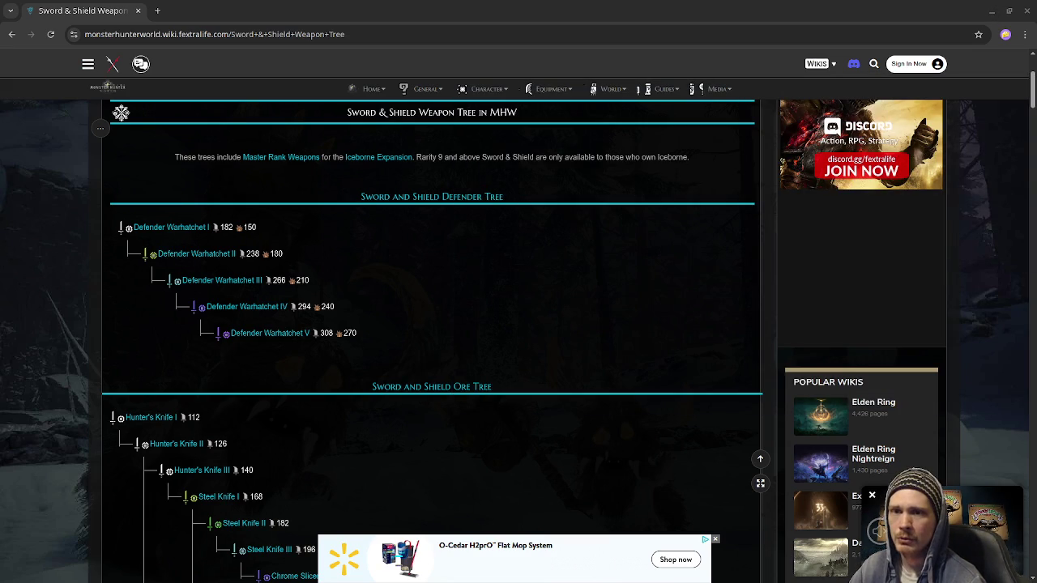
key(alt+Tab)
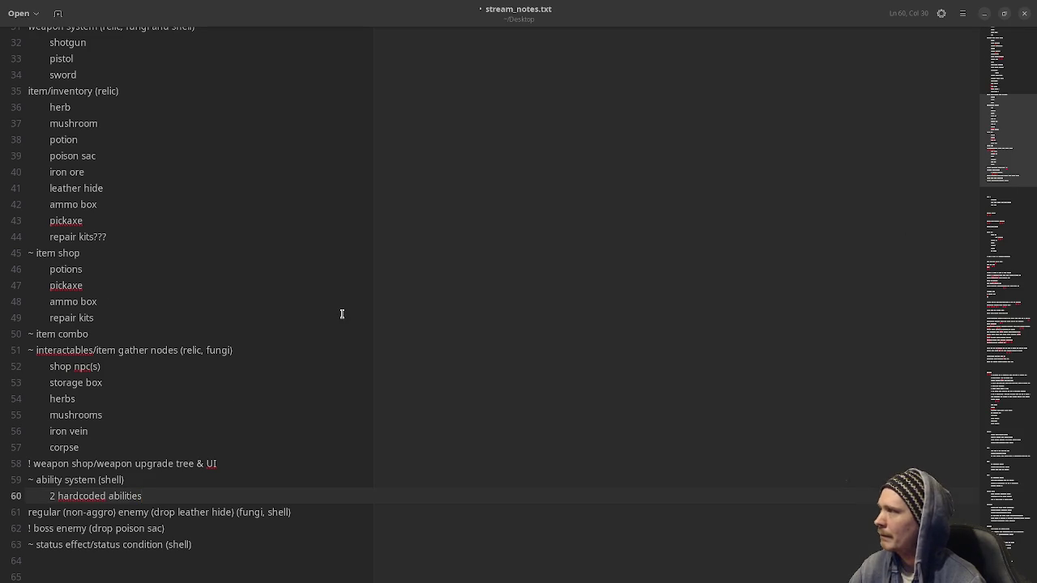
Select the first person controller block, then lines 4 through 21 of the notes.
scroll(340, 313, up, 10)
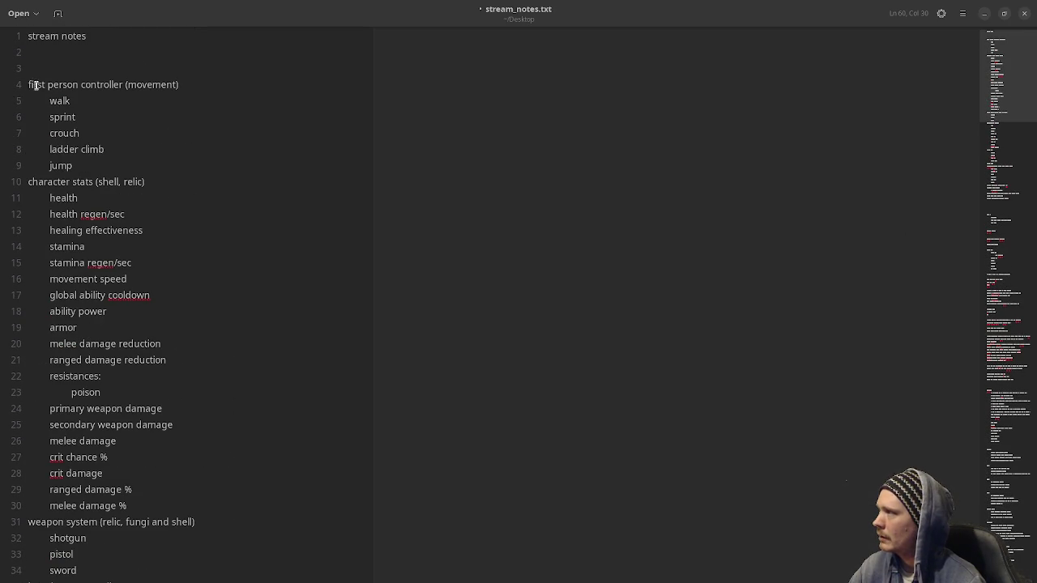
mouse_move(27, 84)
mouse_down()
mouse_move(129, 116)
mouse_move(116, 167)
mouse_move(124, 185)
mouse_move(151, 184)
mouse_up()
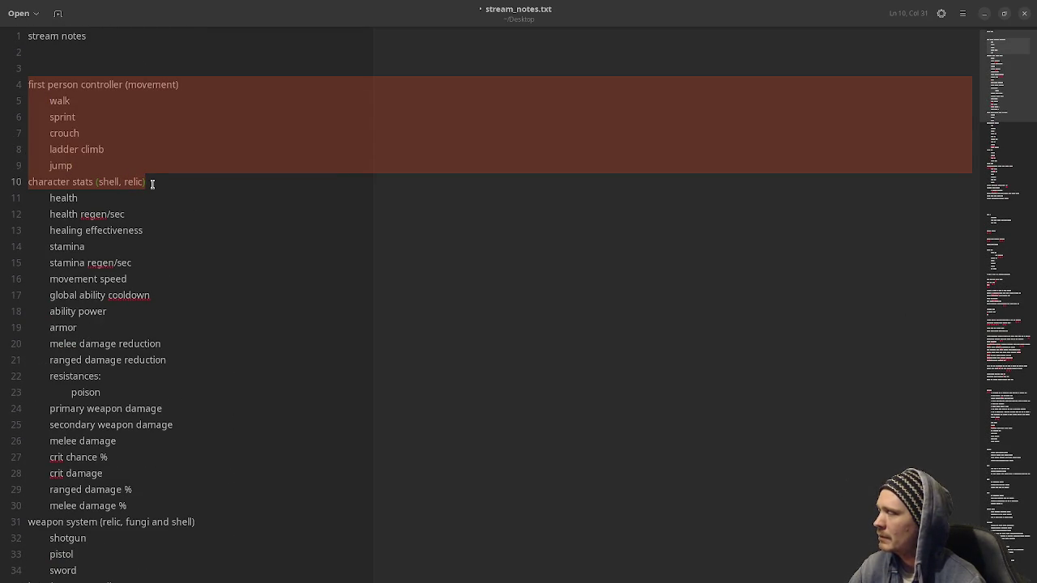
click(156, 138)
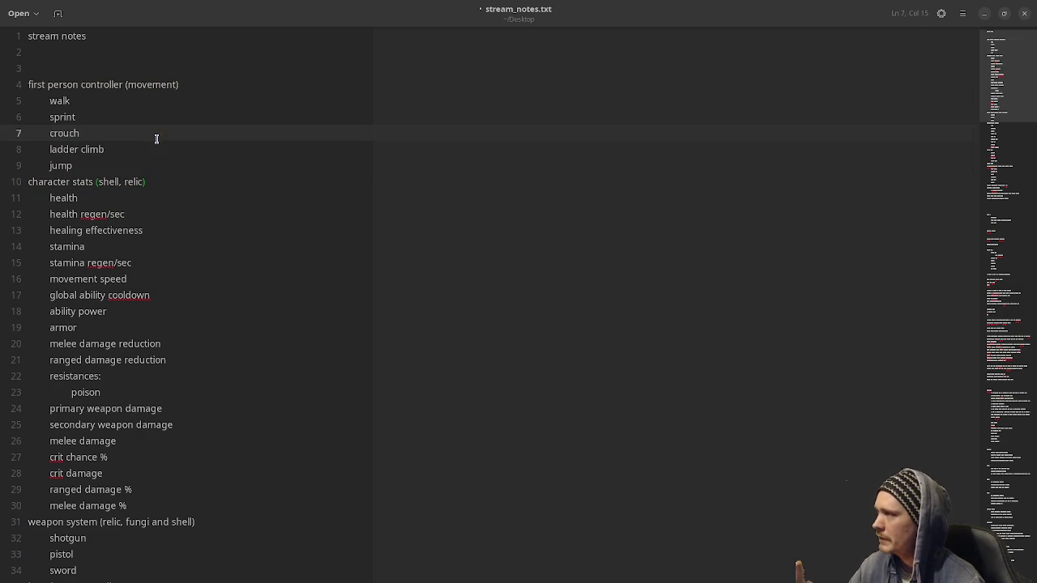
click(29, 84)
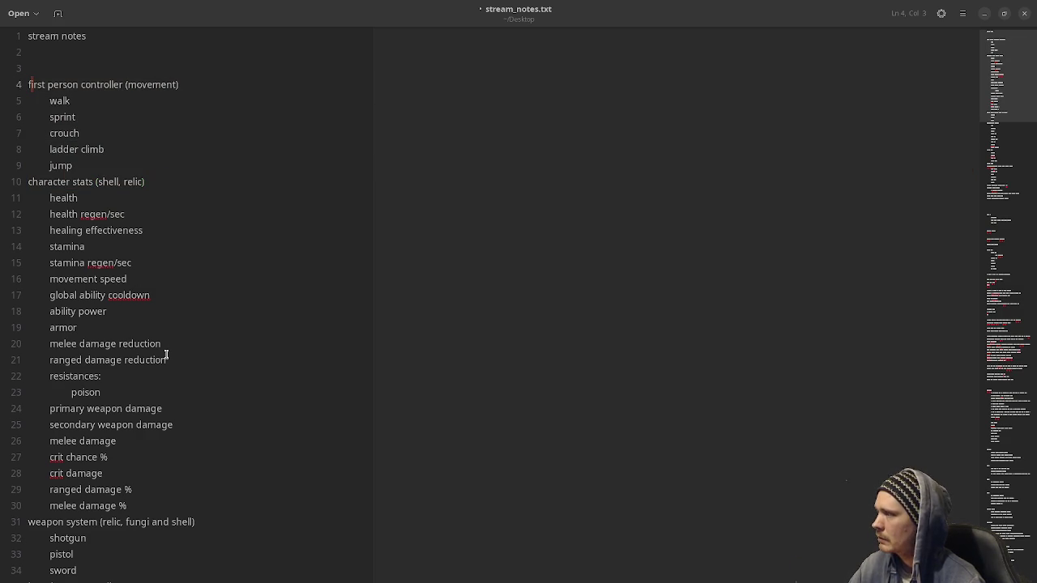
shift+click(166, 357)
Select lines 49 through 63, deselect, and switch to the firebot.app browser page.
scroll(168, 353, down, 11)
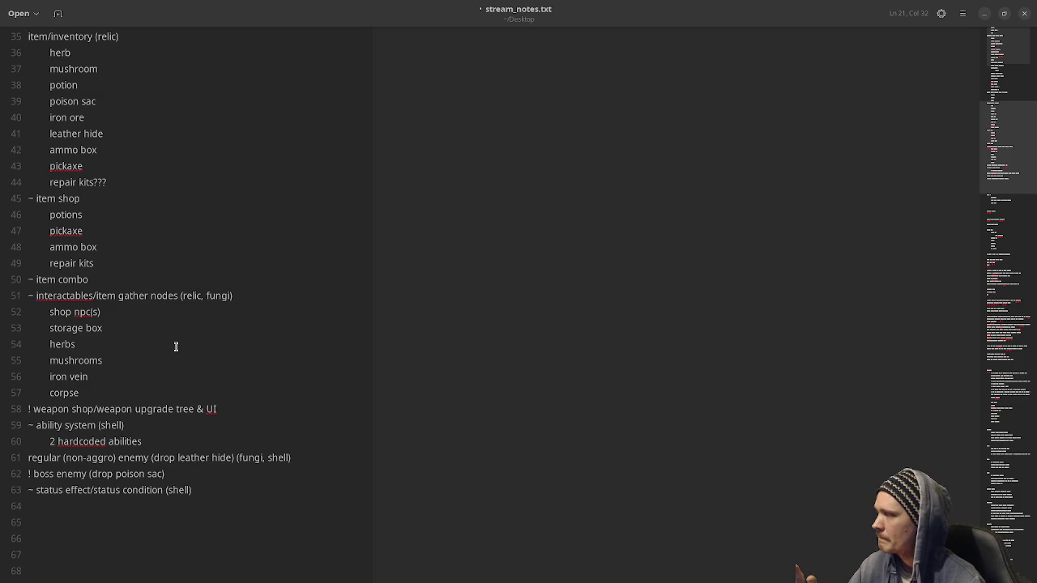
click(222, 477)
click(205, 501)
click(217, 490)
shift+click(47, 264)
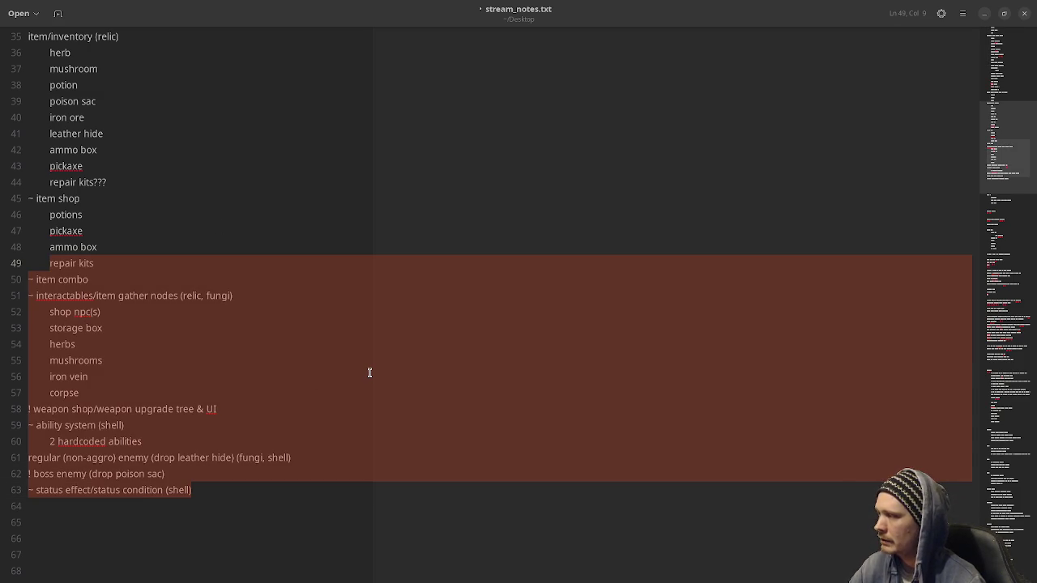
click(369, 373)
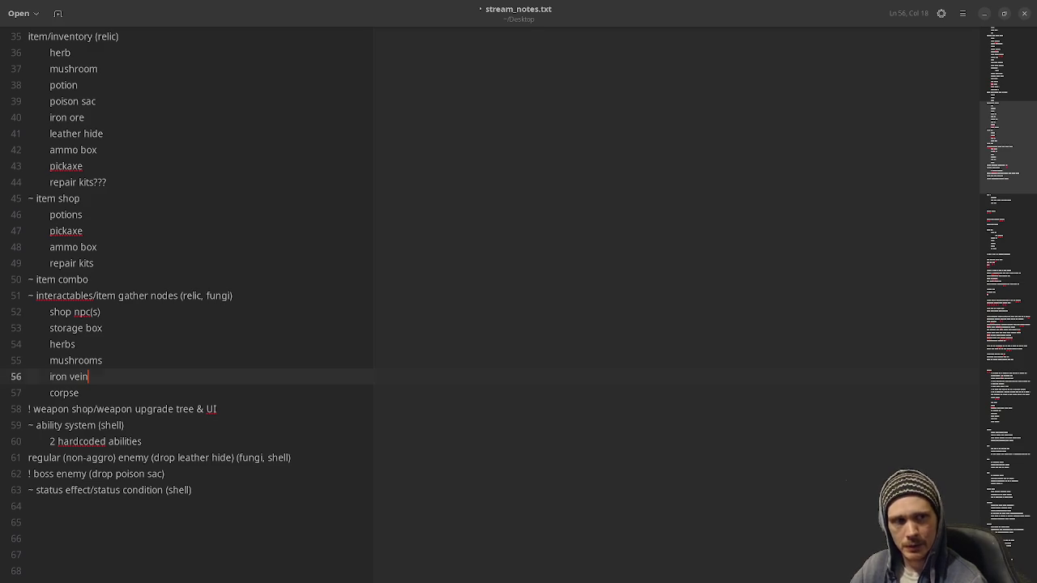
key(alt+Tab)
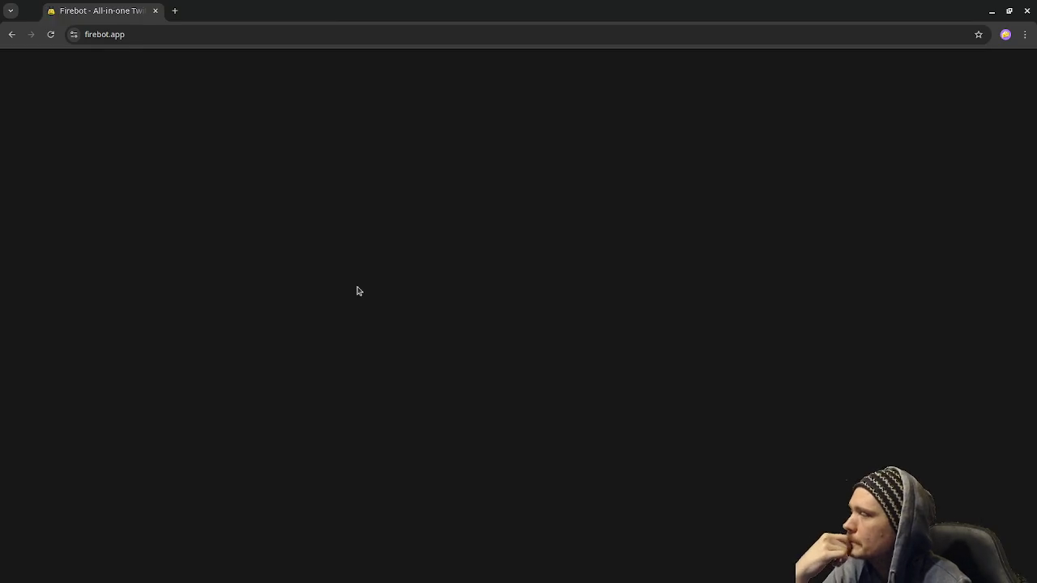
Scroll through the firebot.app homepage feature sections.
scroll(681, 278, up, 5)
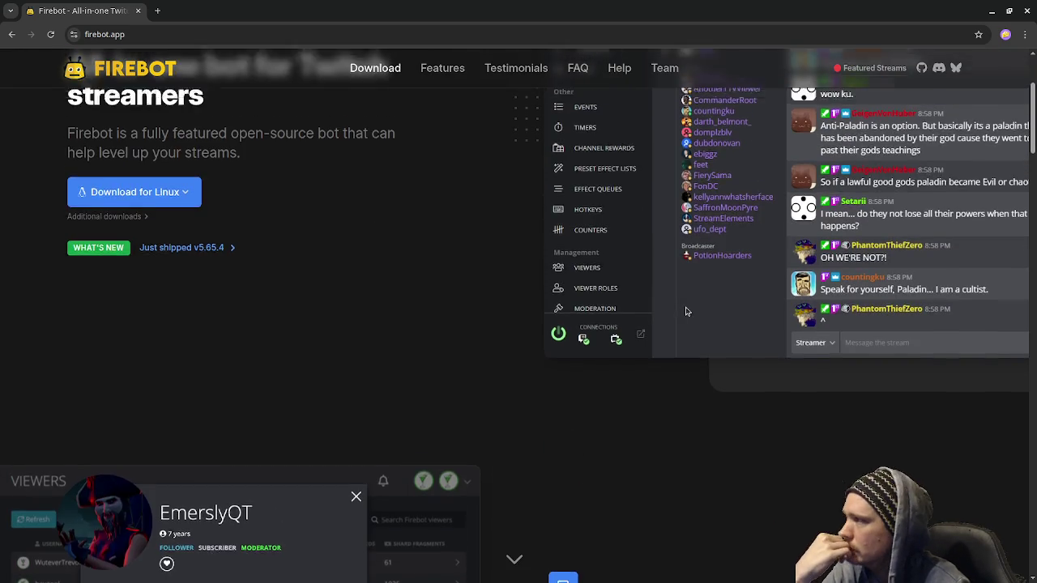
scroll(685, 312, down, 5)
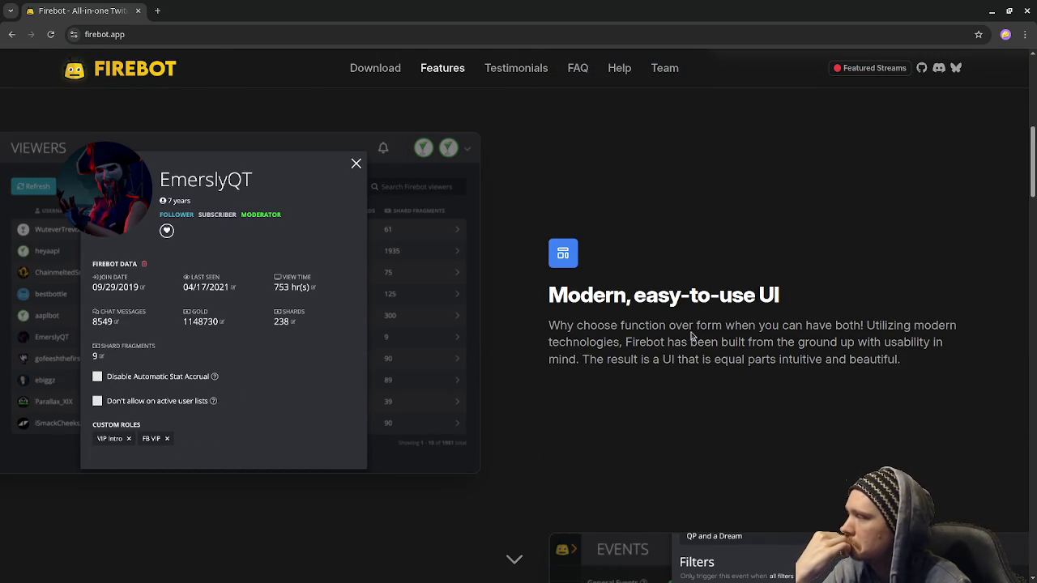
scroll(691, 336, down, 3)
scroll(692, 335, down, 2)
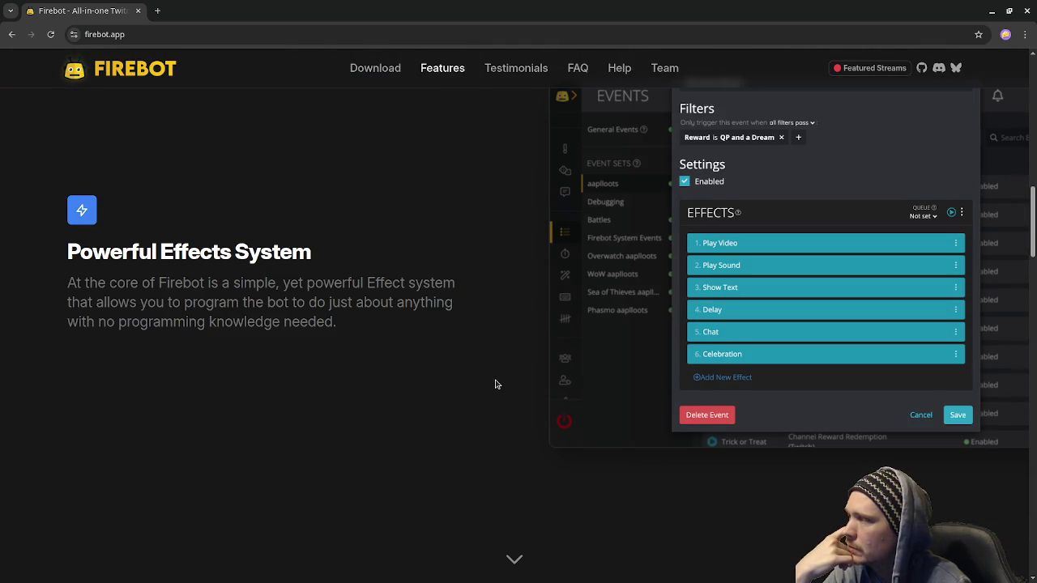
scroll(499, 387, up, 12)
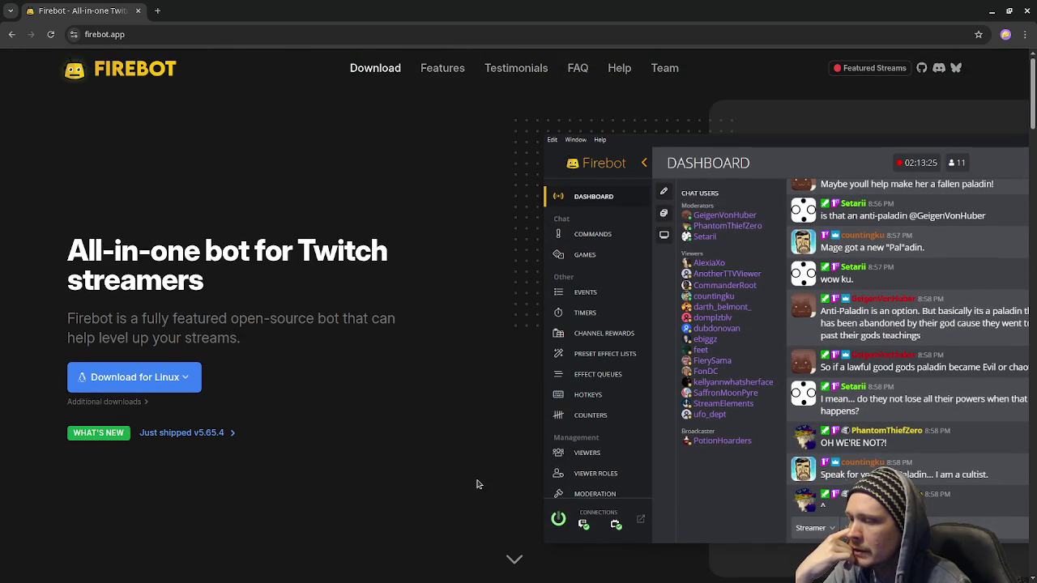
scroll(477, 484, down, 8)
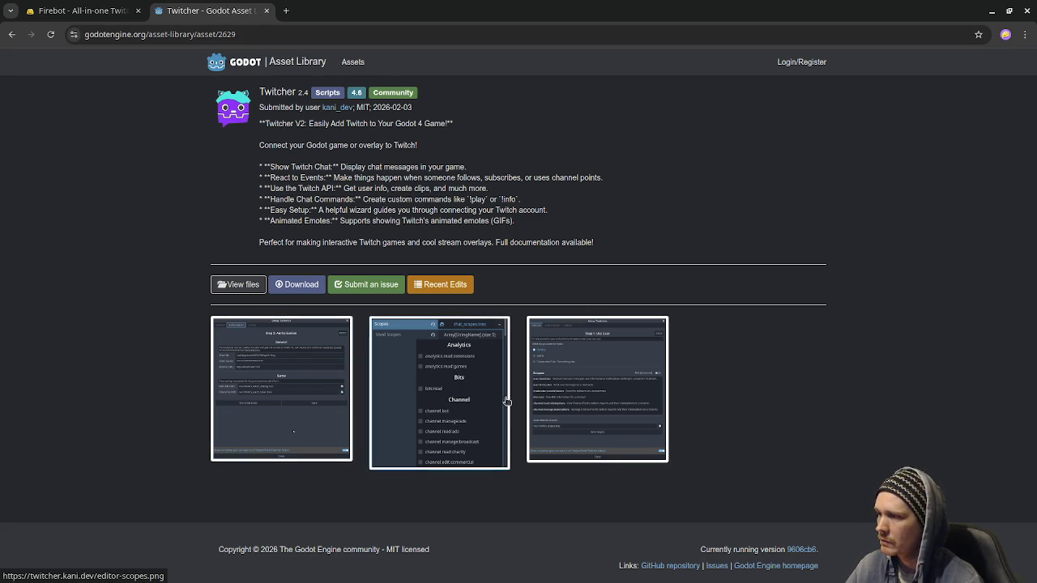
click(612, 409)
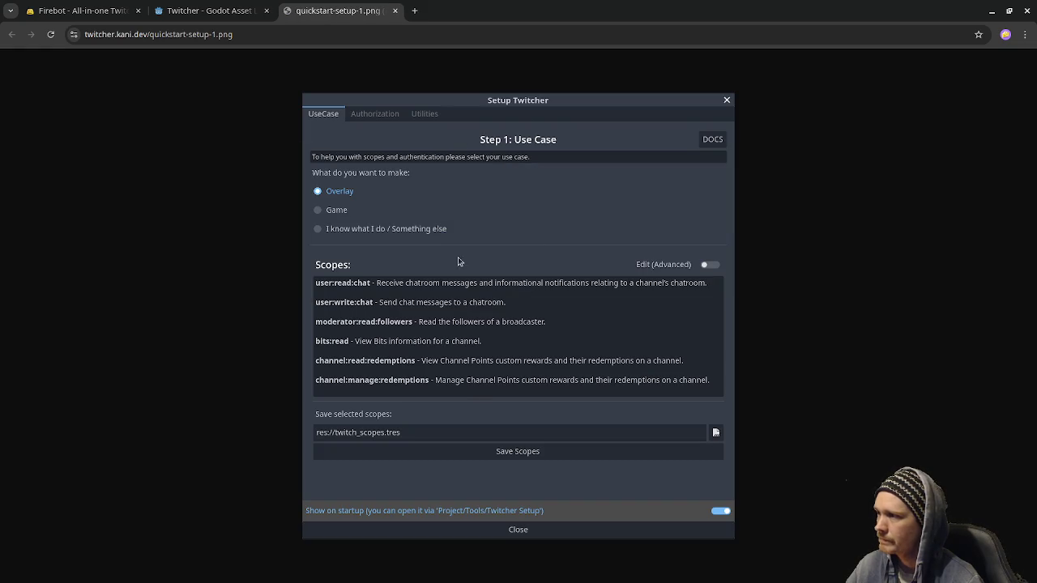
click(395, 10)
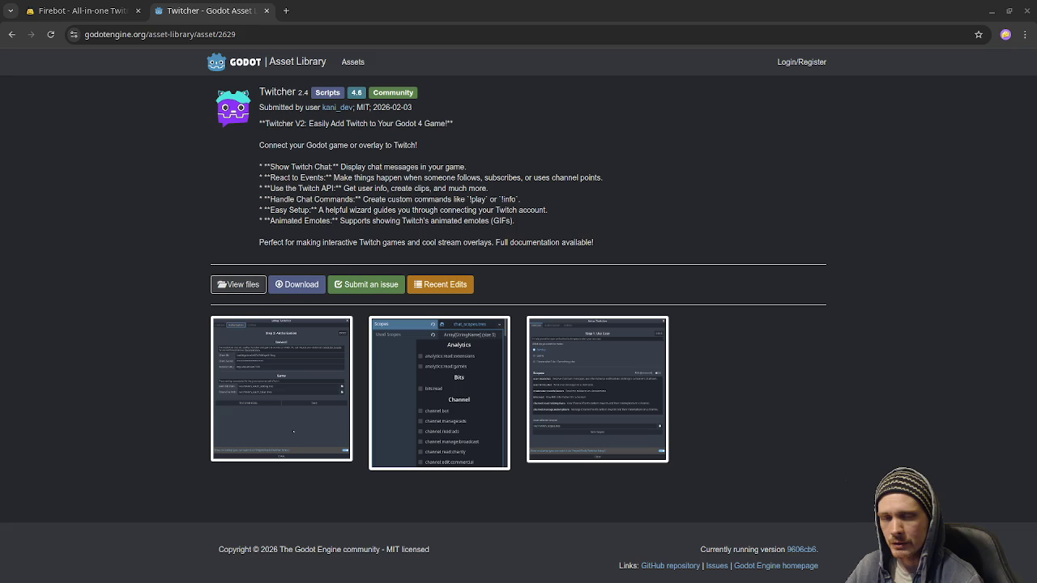
Return to the Firebot website and browse its features, testimonials and FAQs.
click(110, 10)
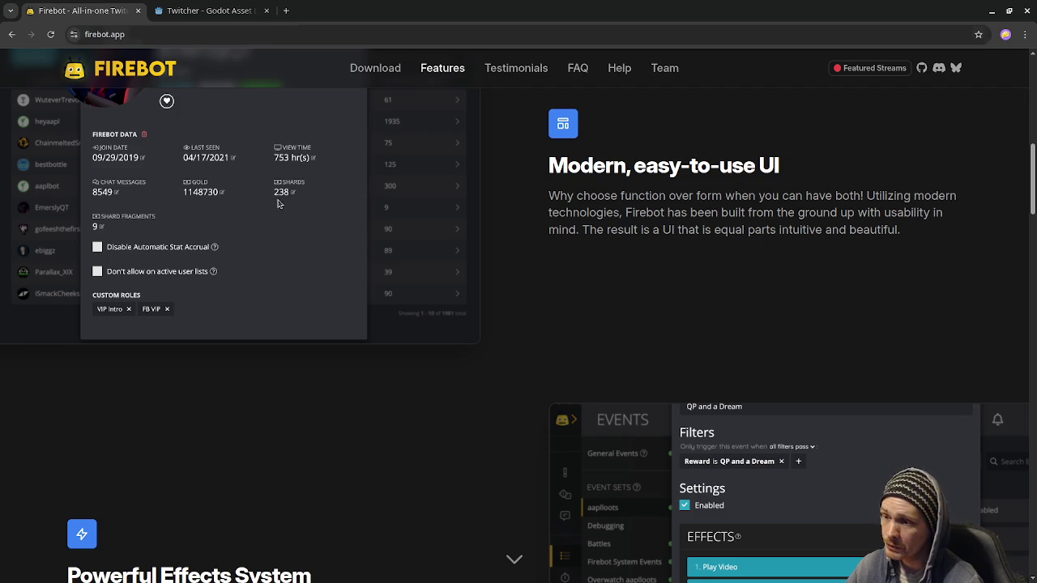
scroll(579, 304, up, 2)
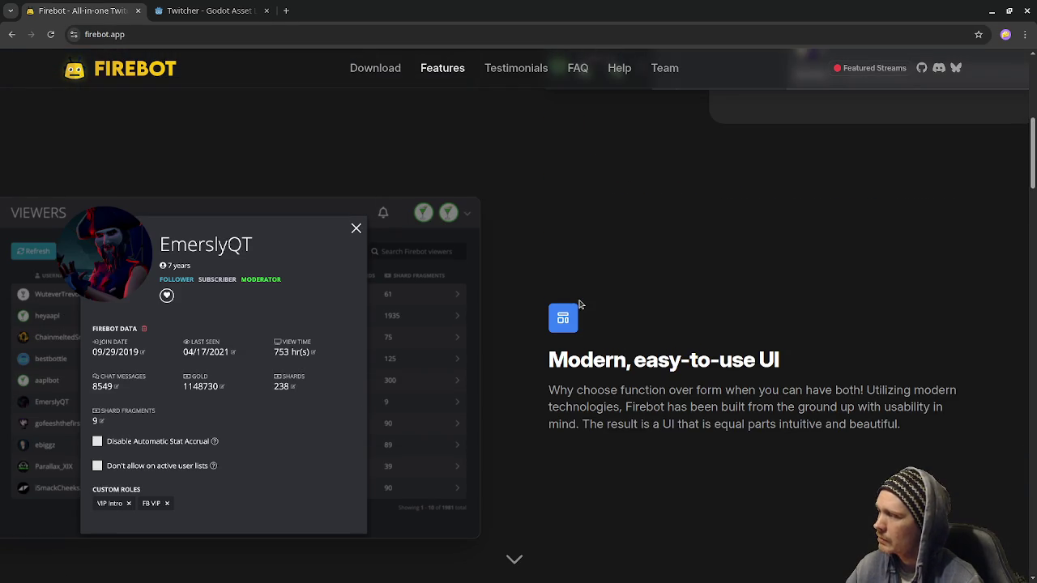
scroll(579, 304, down, 5)
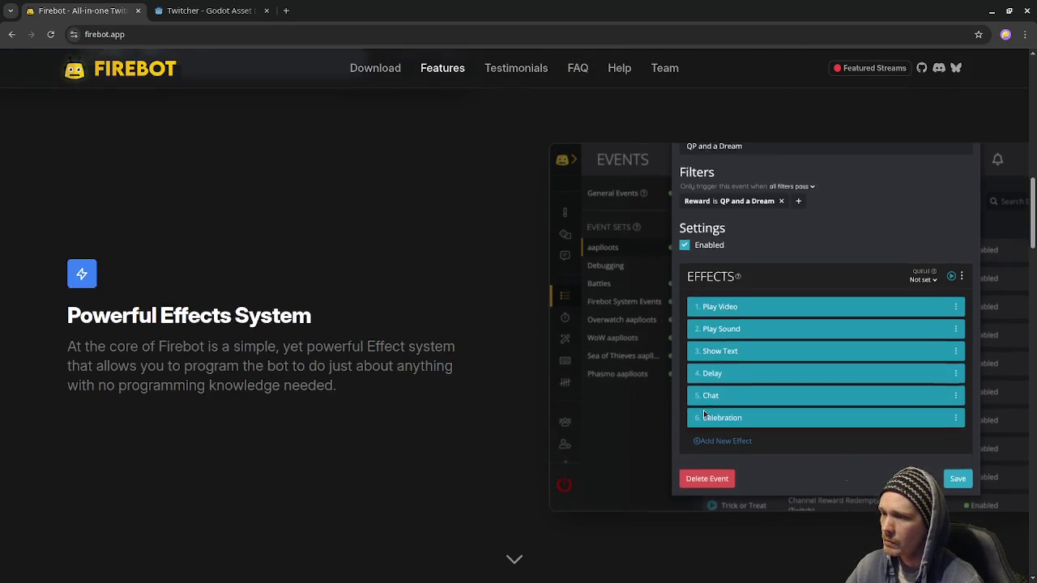
scroll(704, 415, down, 5)
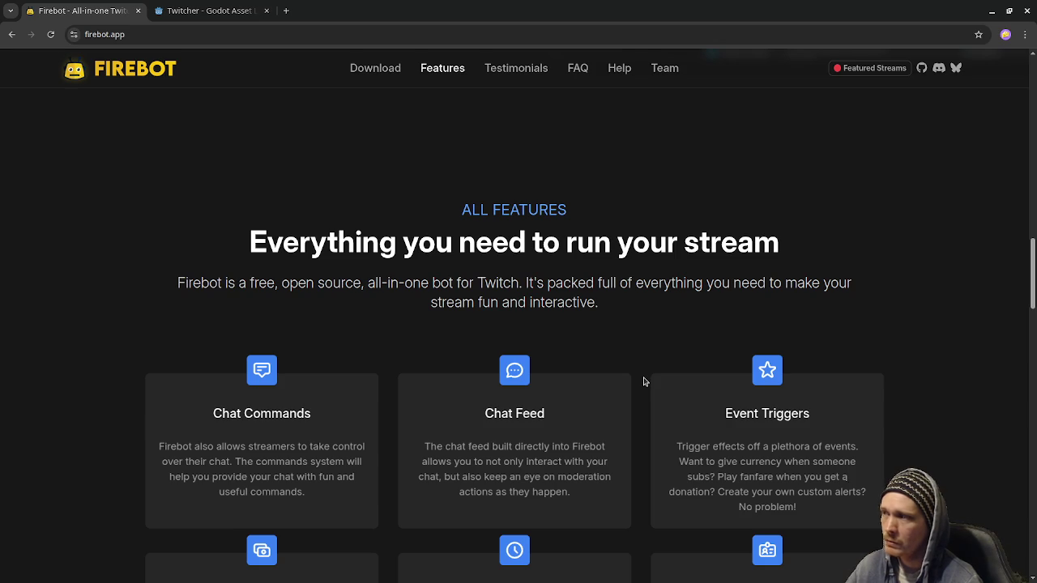
scroll(646, 377, down, 3)
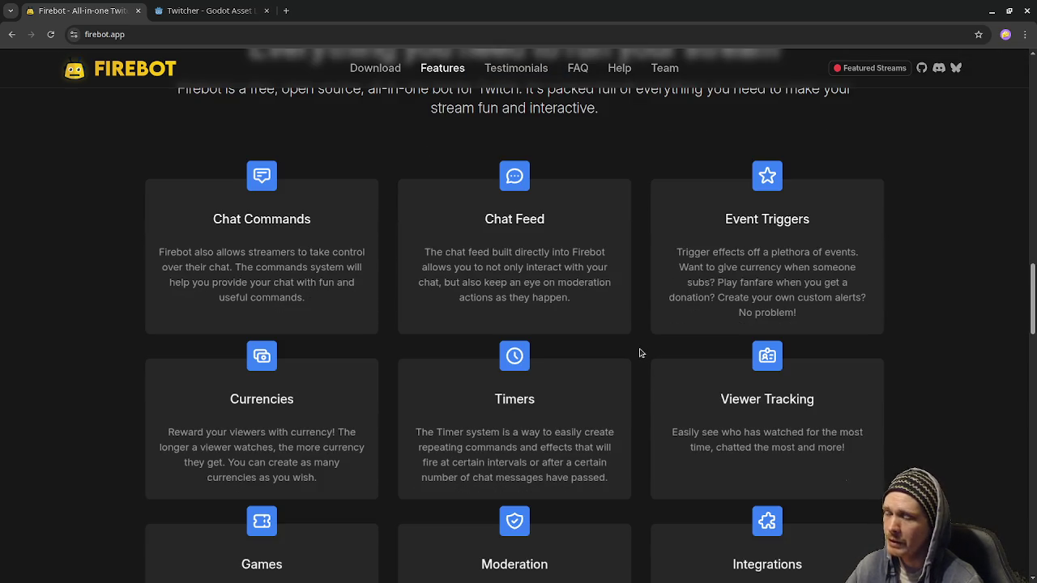
scroll(639, 354, down, 2)
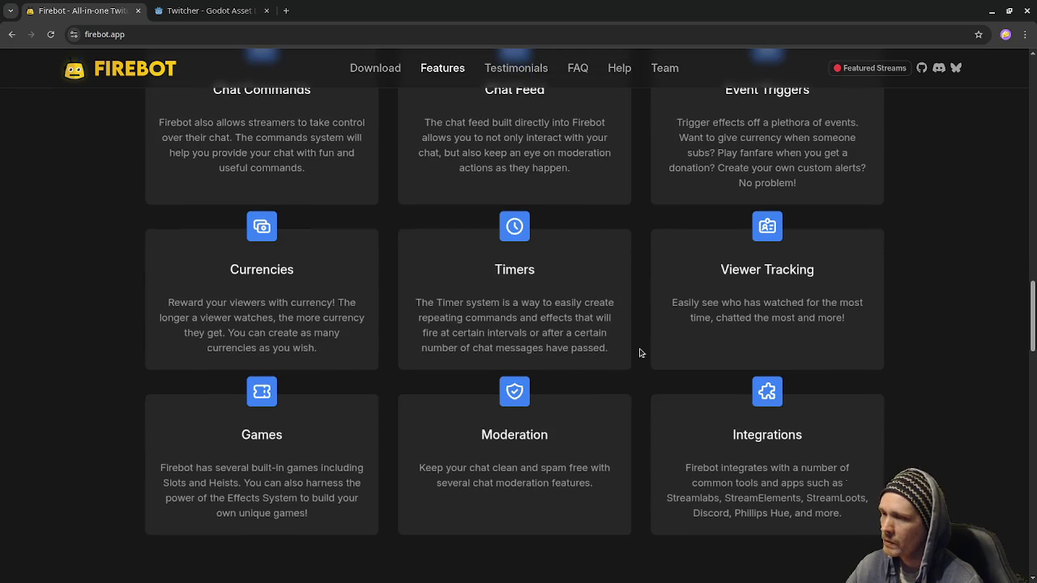
scroll(639, 354, down, 5)
scroll(639, 353, down, 1)
scroll(640, 357, up, 13)
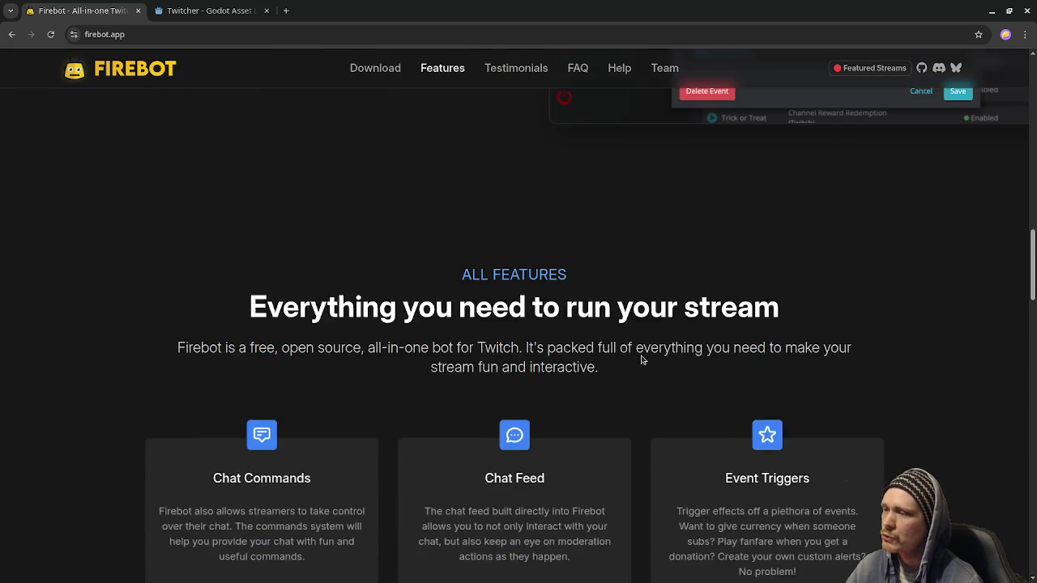
scroll(642, 360, up, 10)
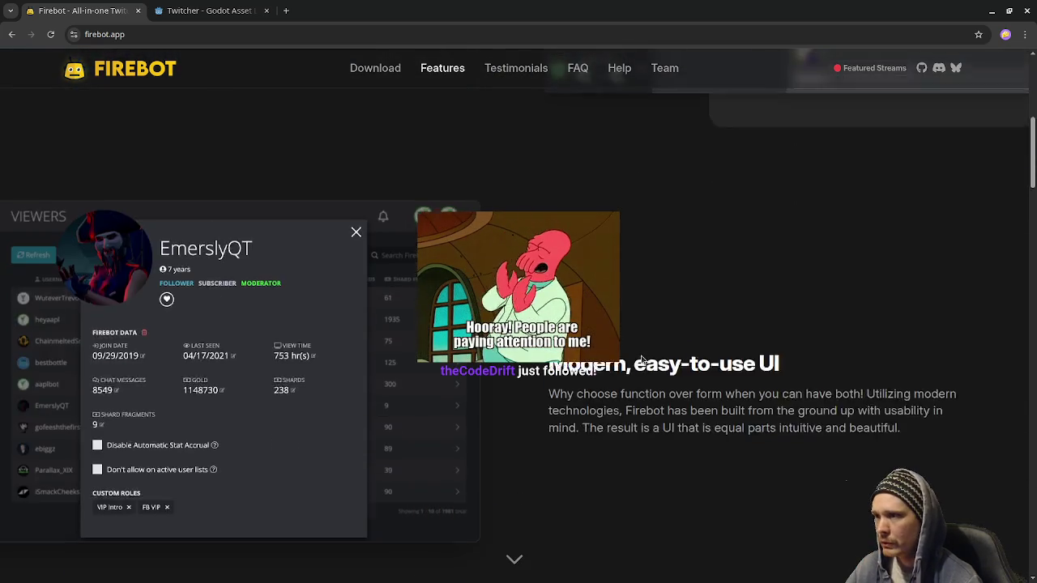
scroll(641, 360, up, 5)
Glance at the Twitcher asset page, go back to Firebot, then close the browser.
click(213, 11)
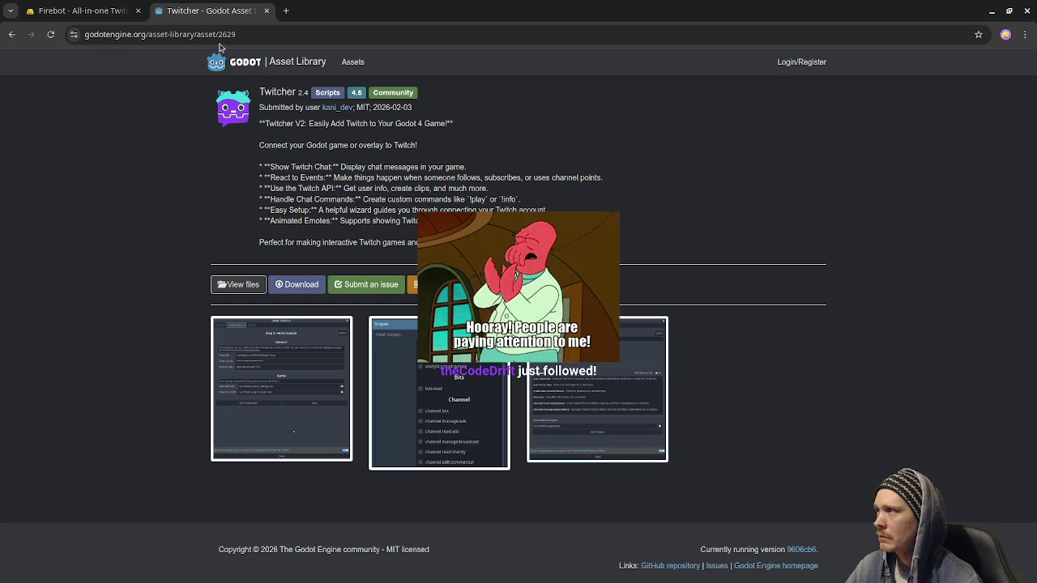
click(53, 8)
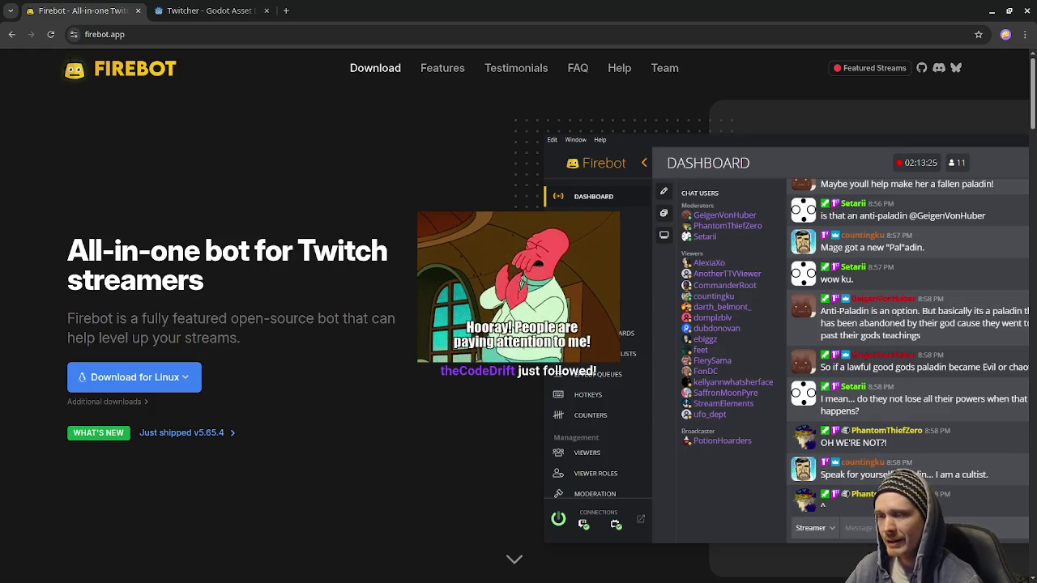
click(1025, 11)
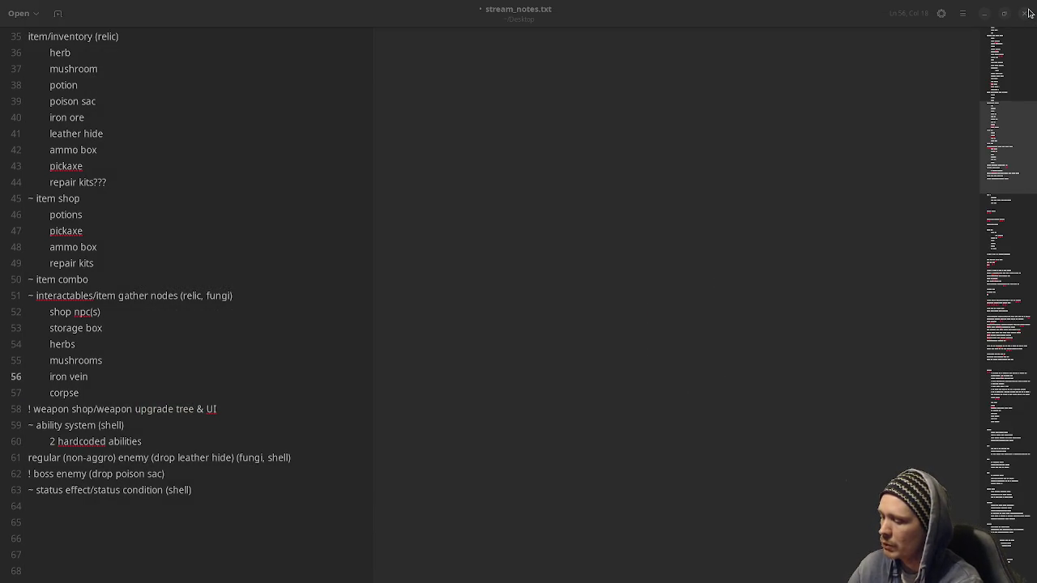
Toggle the Activities overview back to gedit, then launch Blender to its splash screen.
key(super)
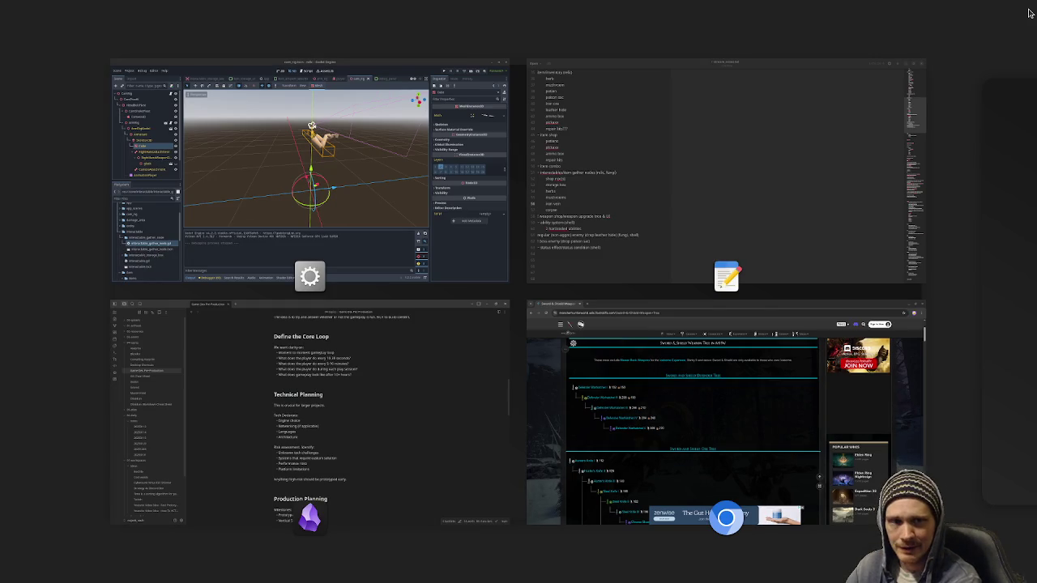
key(super)
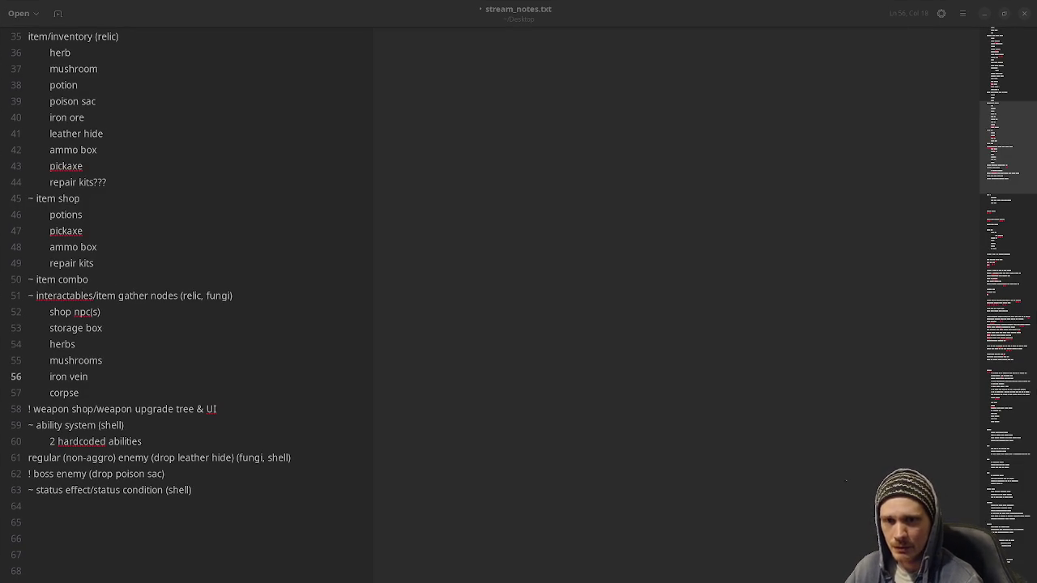
key(alt+Tab)
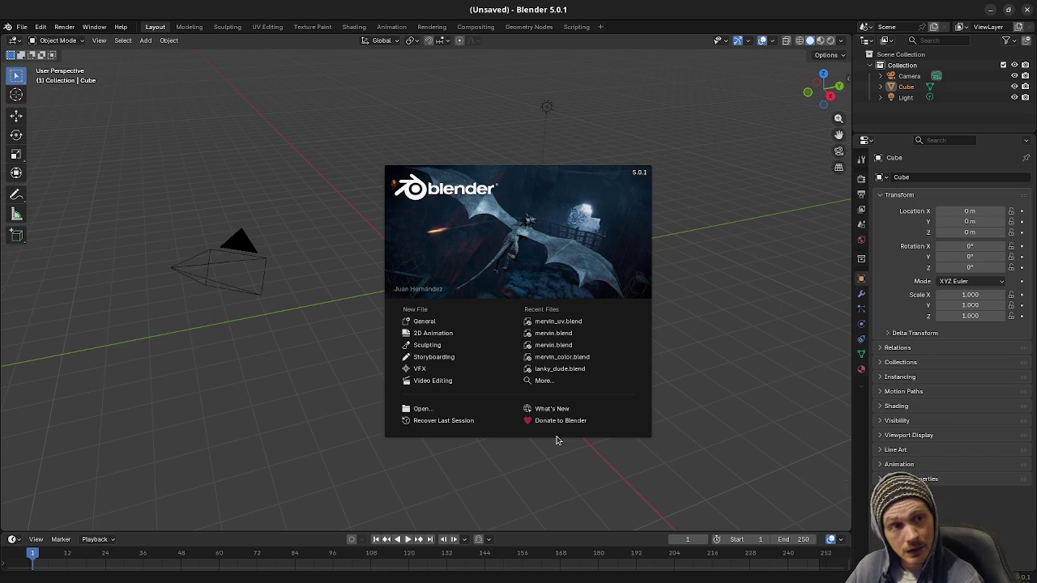
Open mervin_uv.blend from Recent Files, inspect the textured mushroom Mervin, and switch to Layout.
click(555, 324)
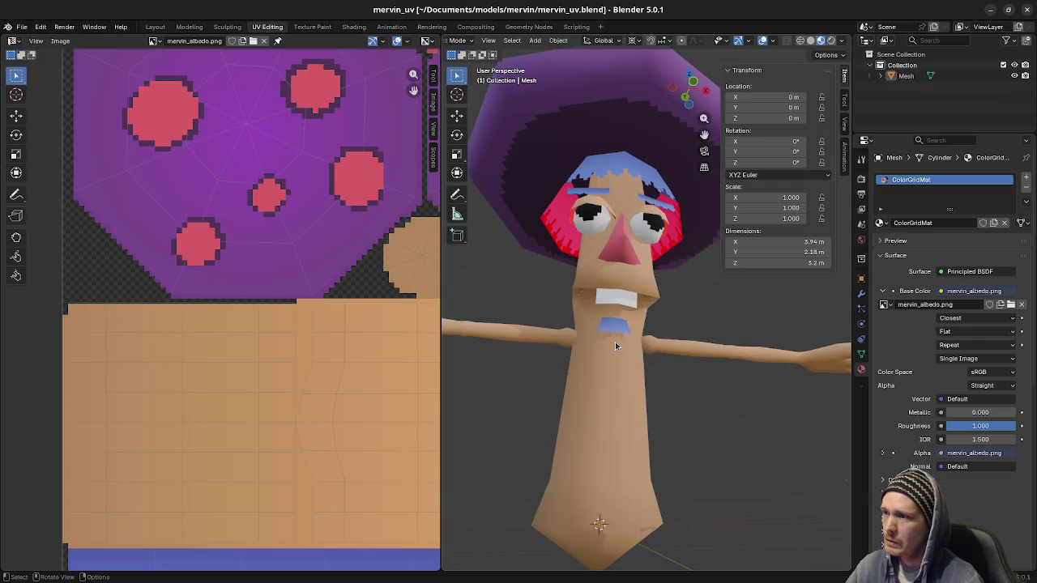
mouse_move(600, 324)
mouse_down()
mouse_move(660, 323)
mouse_move(715, 361)
mouse_move(703, 346)
mouse_move(716, 407)
mouse_move(700, 406)
mouse_up()
scroll(715, 361, up, 3)
scroll(703, 346, down, 4)
scroll(714, 368, up, 1)
mouse_move(666, 436)
mouse_down()
mouse_move(682, 428)
mouse_move(681, 382)
mouse_up()
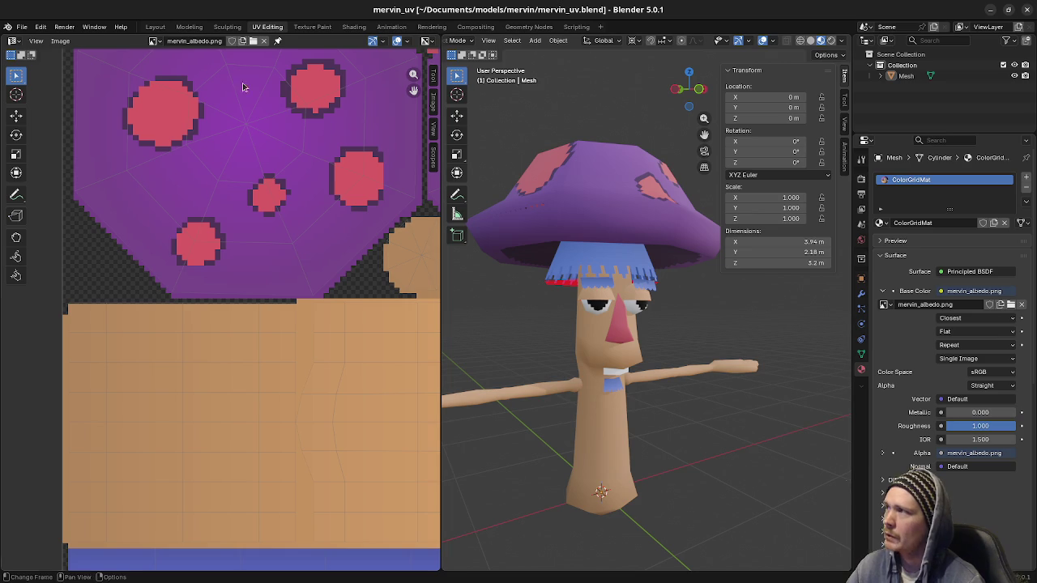
click(155, 26)
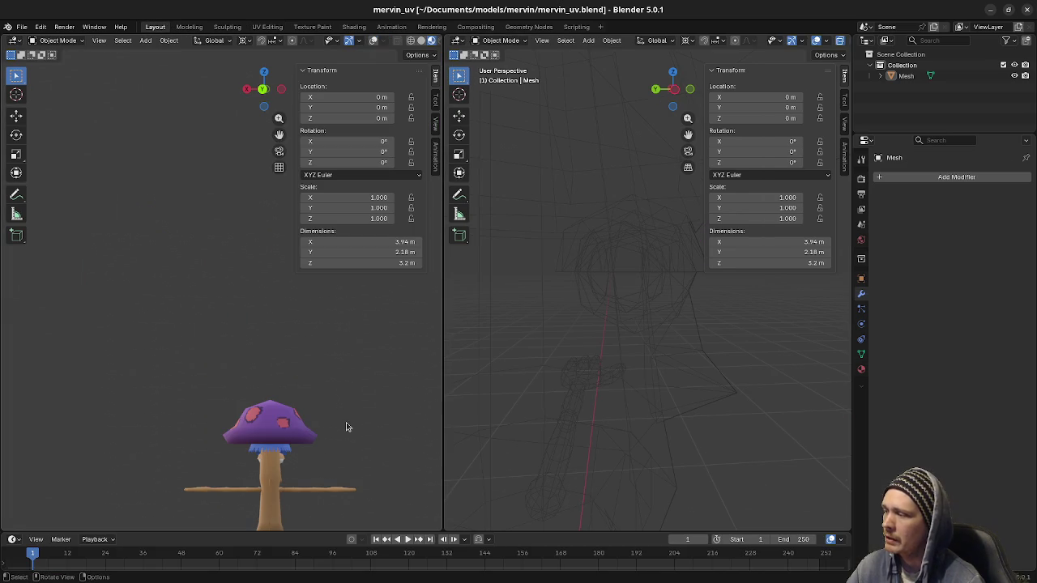
Snap the left viewport to a front view of Mervin, then close Blender.
drag(343, 405, 344, 406)
key(KP_1)
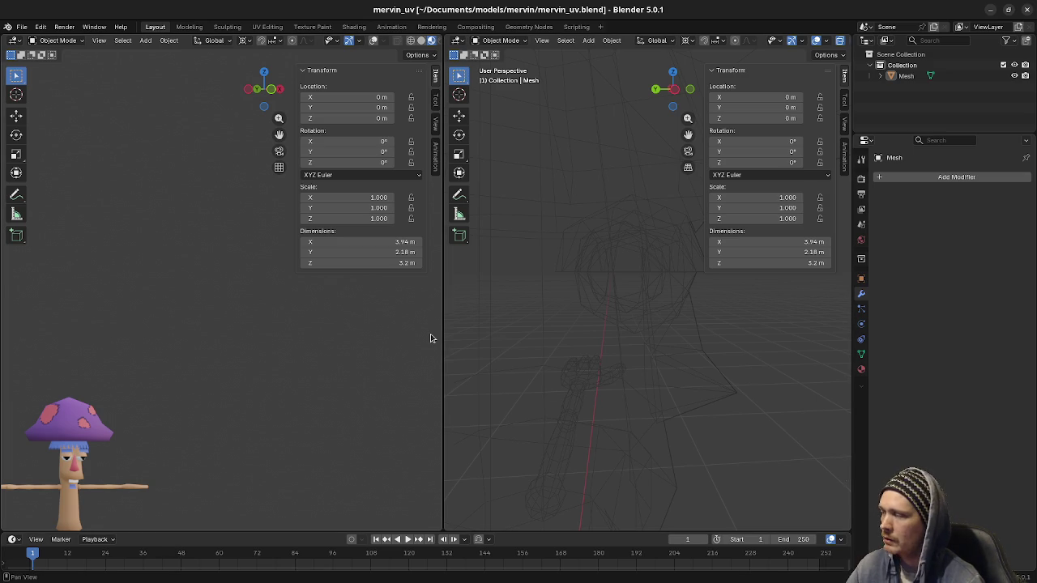
click(1028, 11)
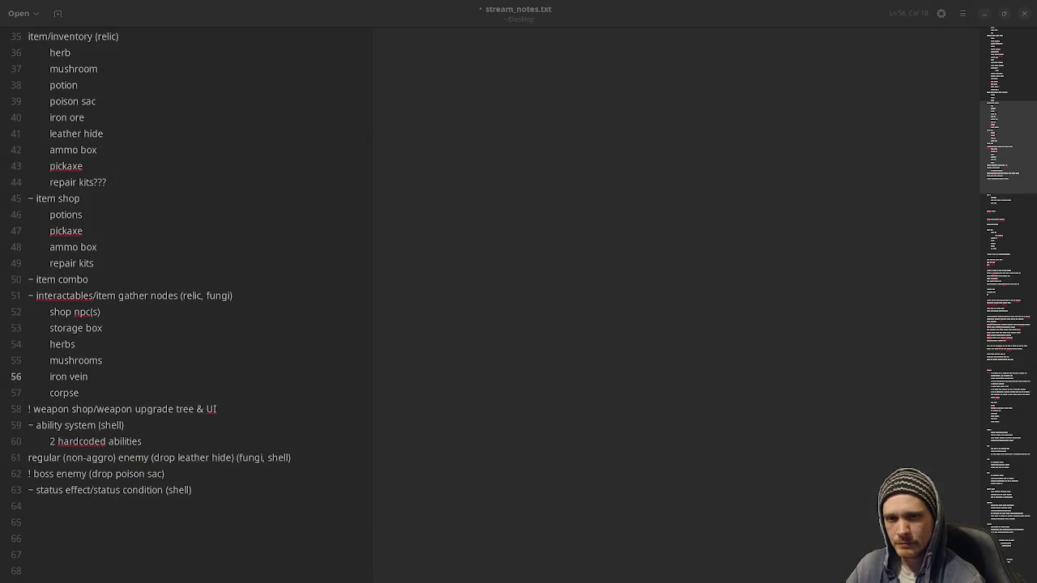
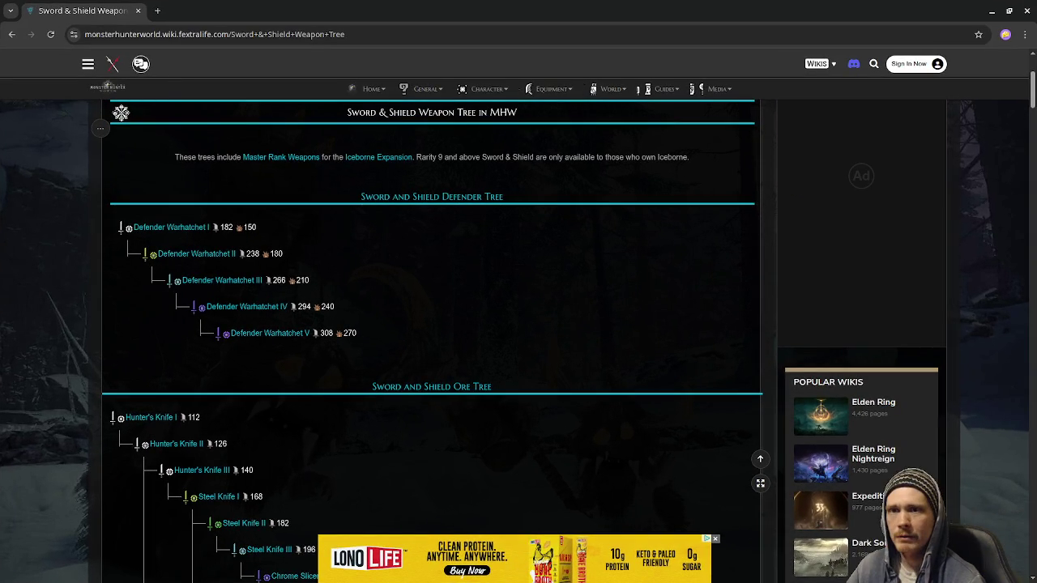
Open and then dismiss the Activities overview from the Sword & Shield wiki page.
key(super)
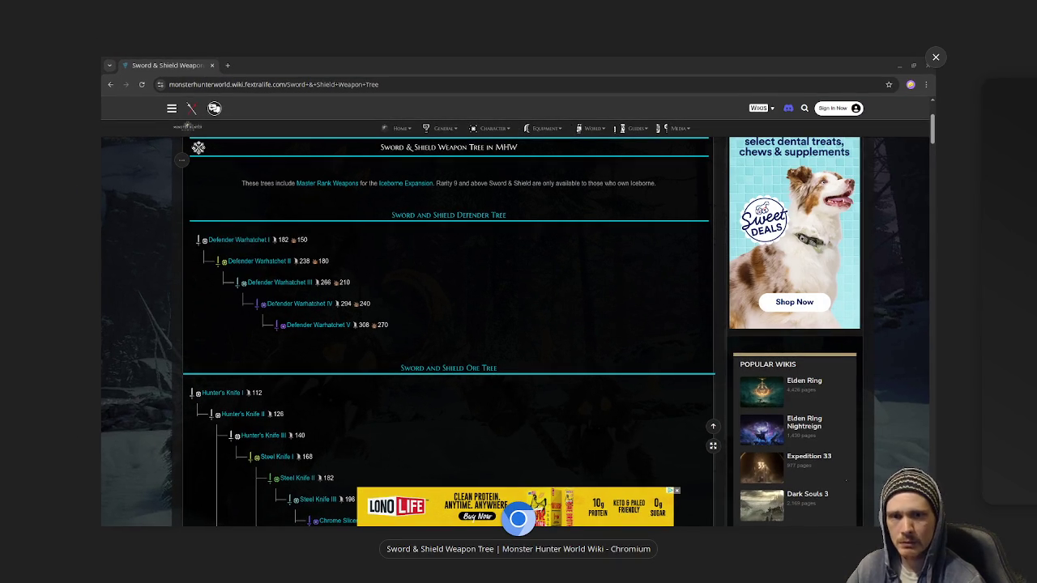
key(super)
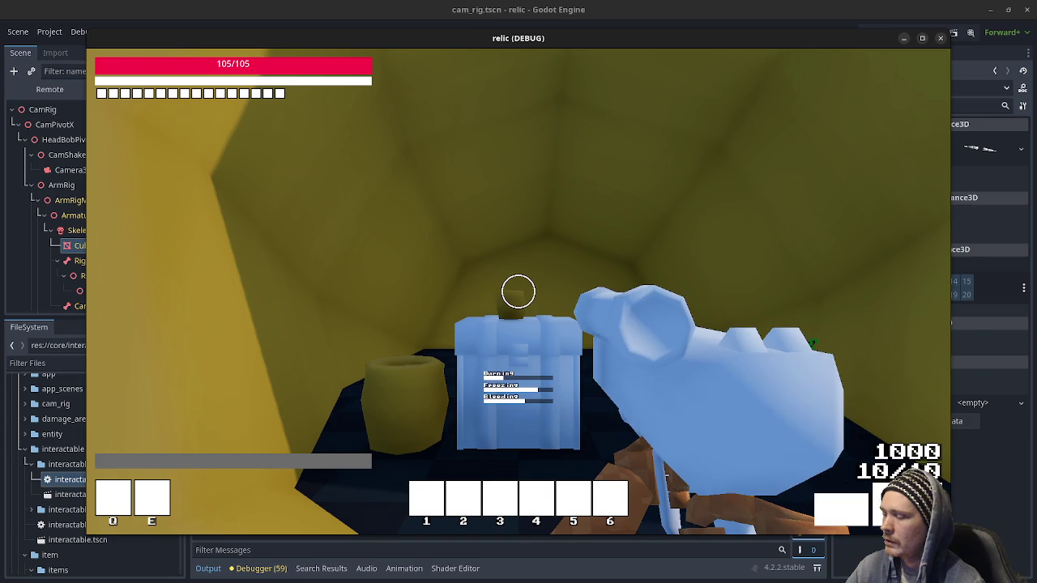
Walk the player out of the yellow dome toward the blue cube, then open the inventory.
key(w)
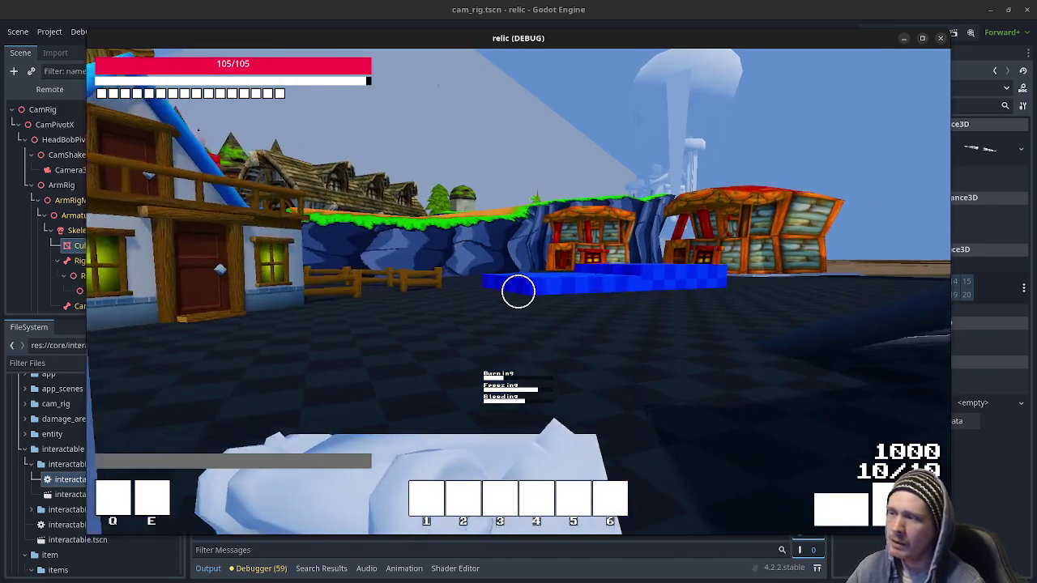
key(w)
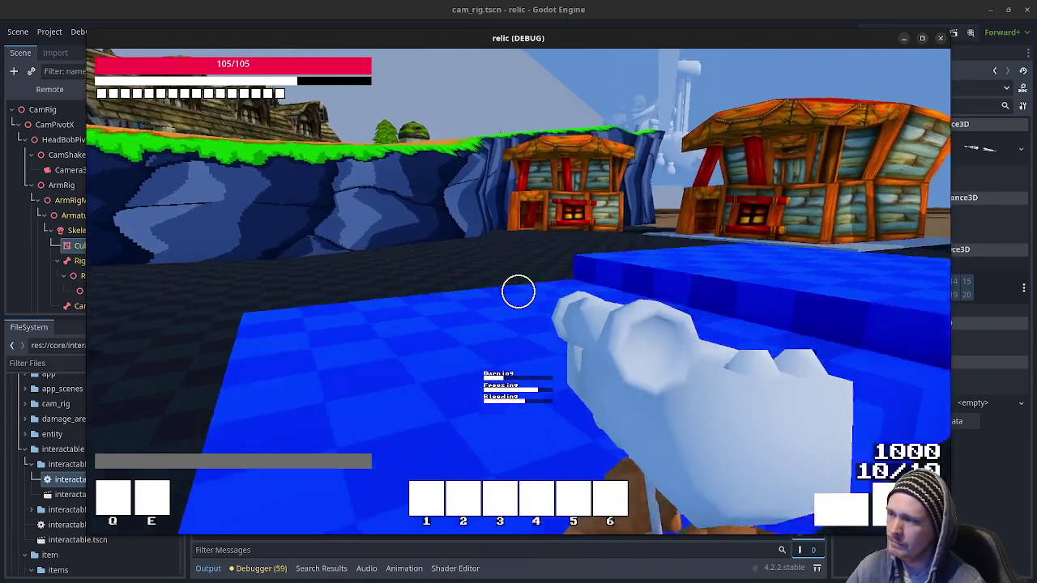
mouse_move(518, 292)
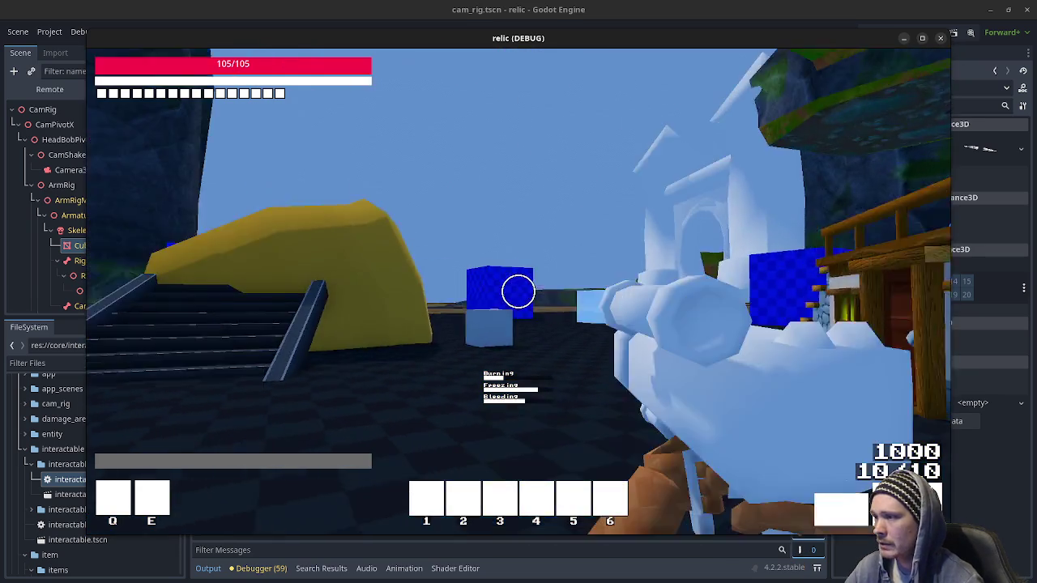
key(w)
key(w)
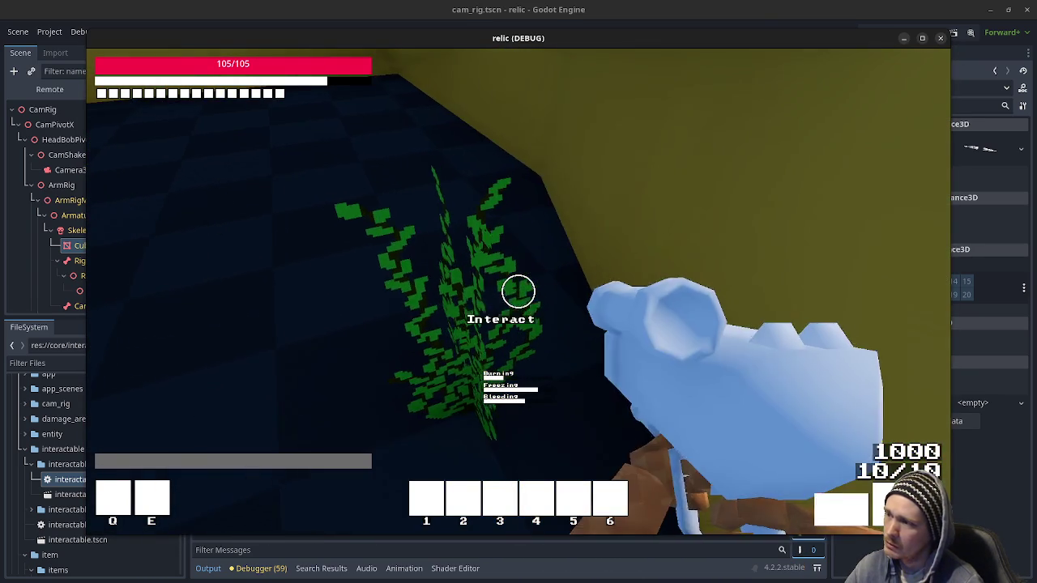
key(Tab)
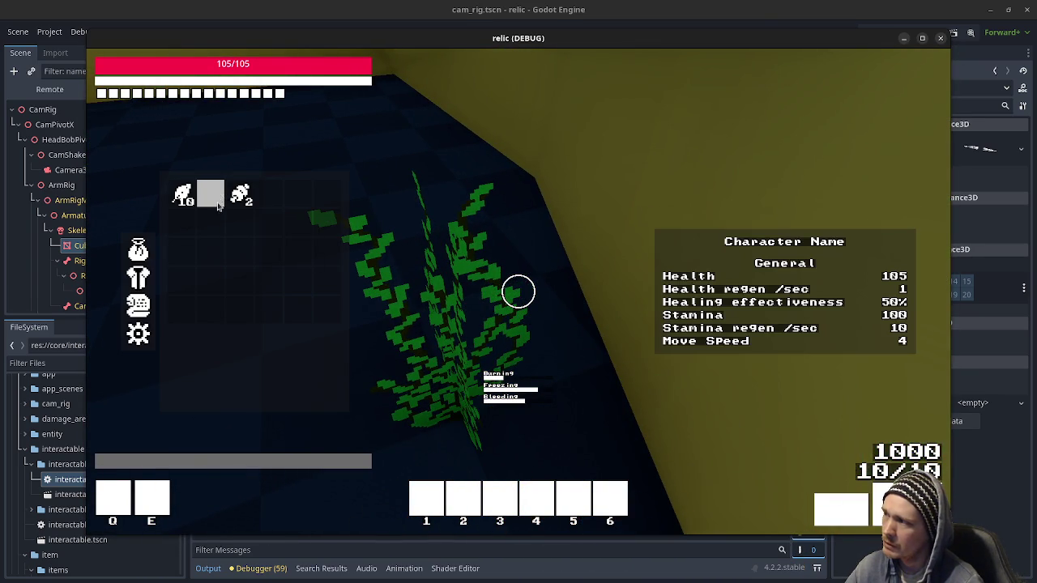
Close the inventory and character stats panels to resume play.
key(Tab)
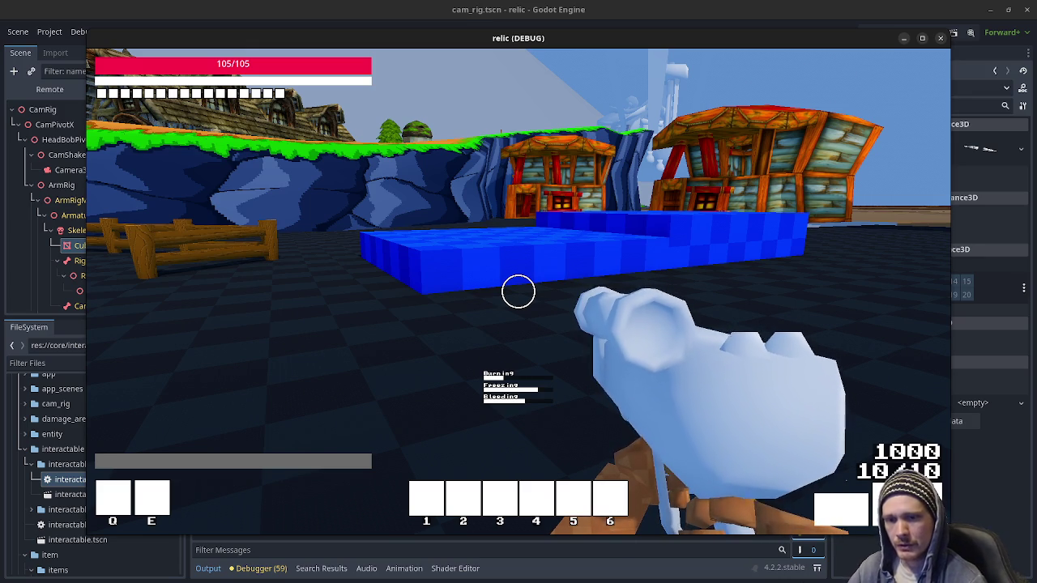
Cross the blue platform and head toward the houses, briefly checking character stats.
key(w)
key(space)
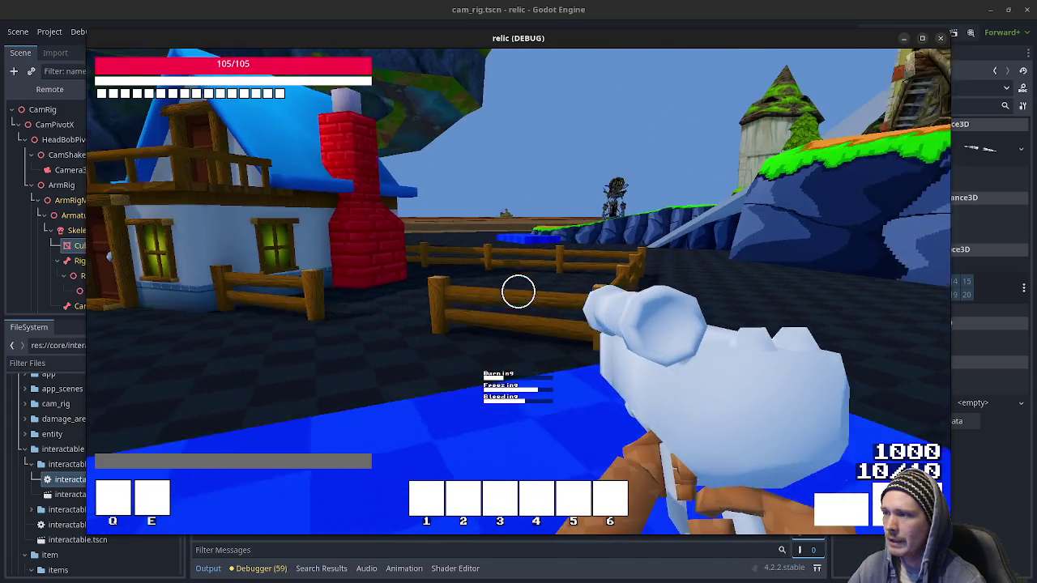
key(w)
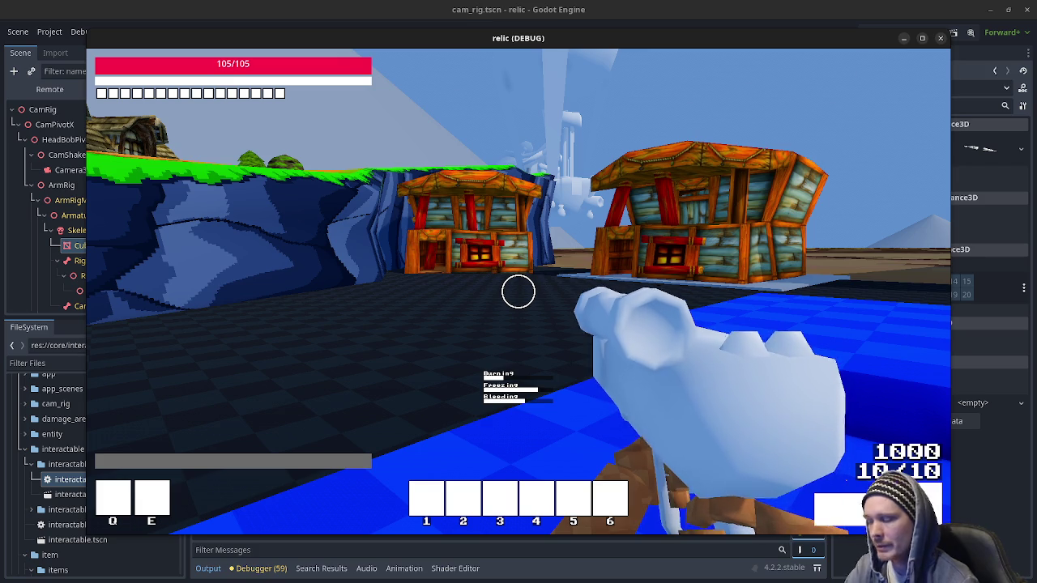
mouse_move(662, 292)
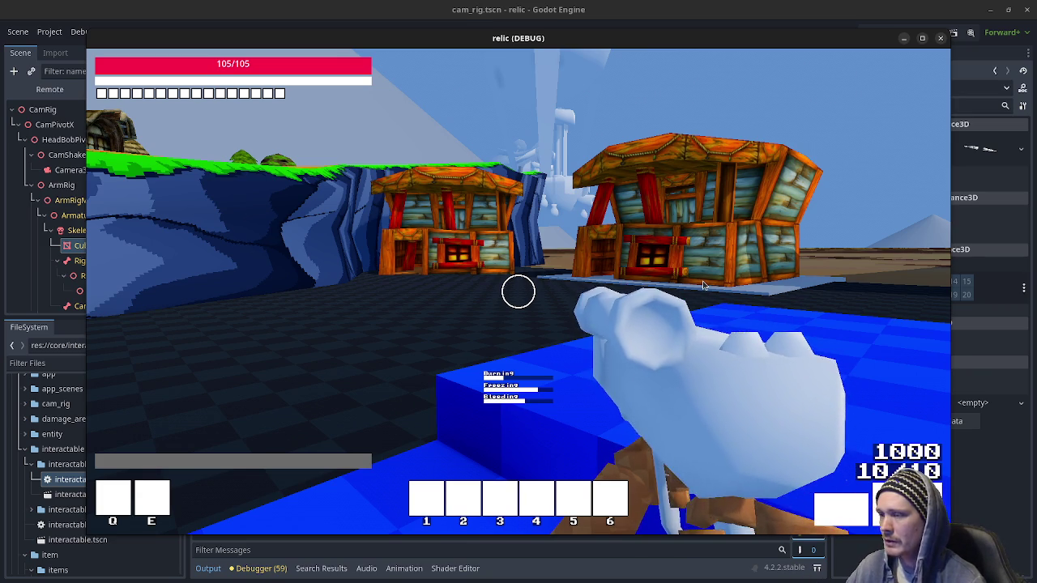
key(w)
key(Tab)
key(Tab)
Pass the fence, climb the blue cliff onto the orange path, then switch to stream_notes.txt.
key(w)
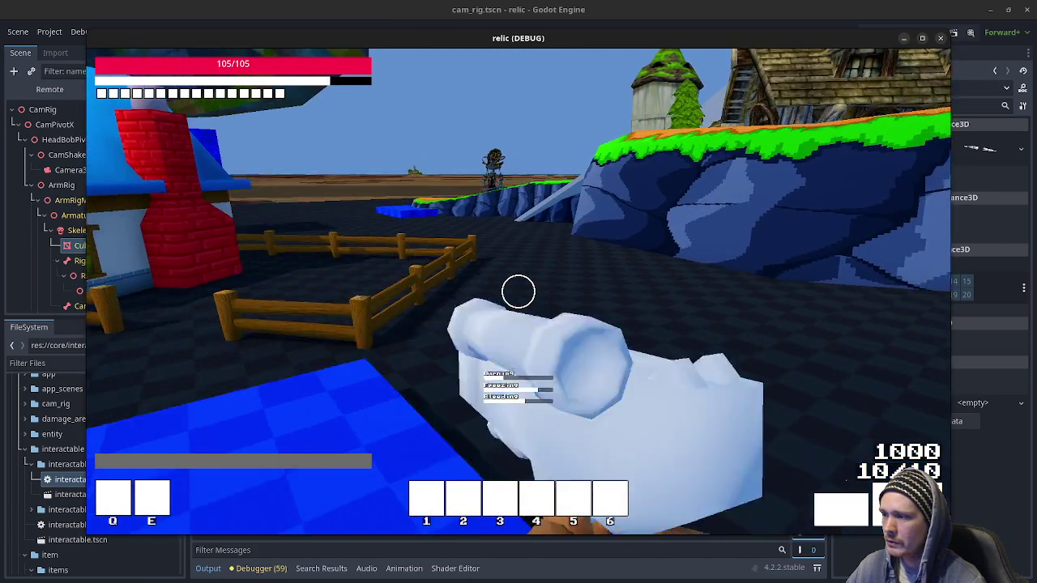
key(w)
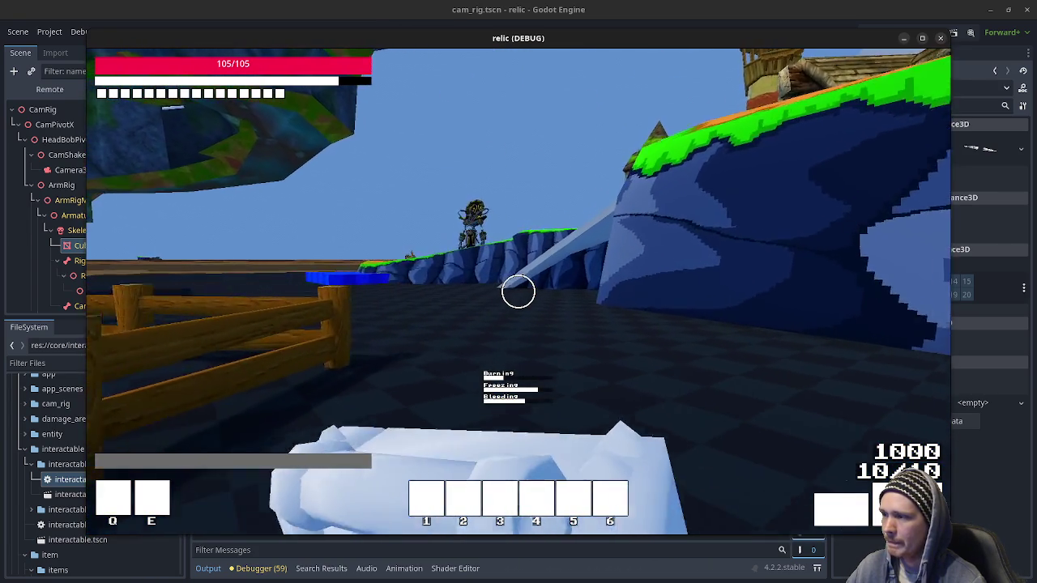
key(w)
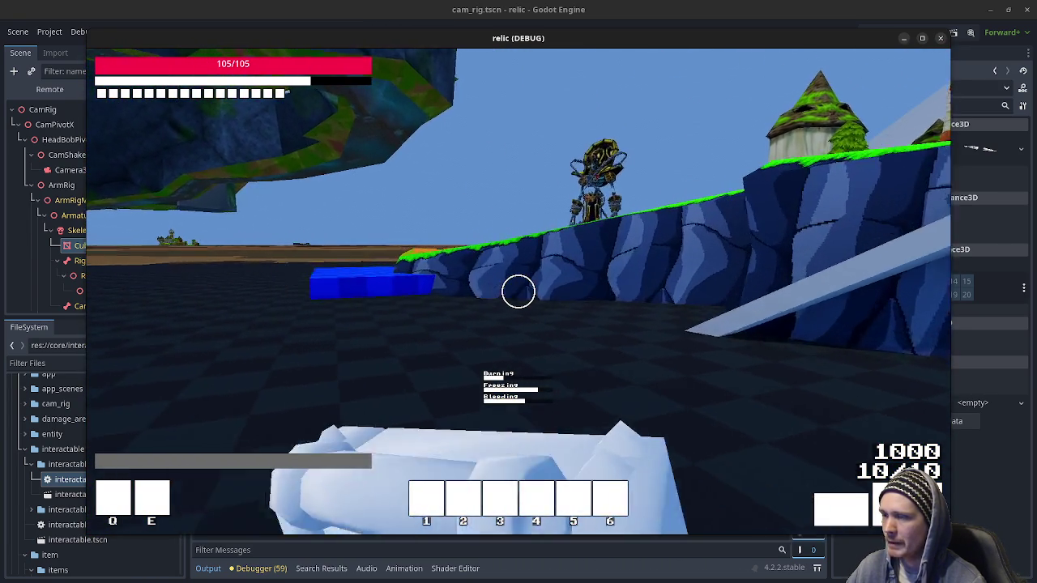
key(w)
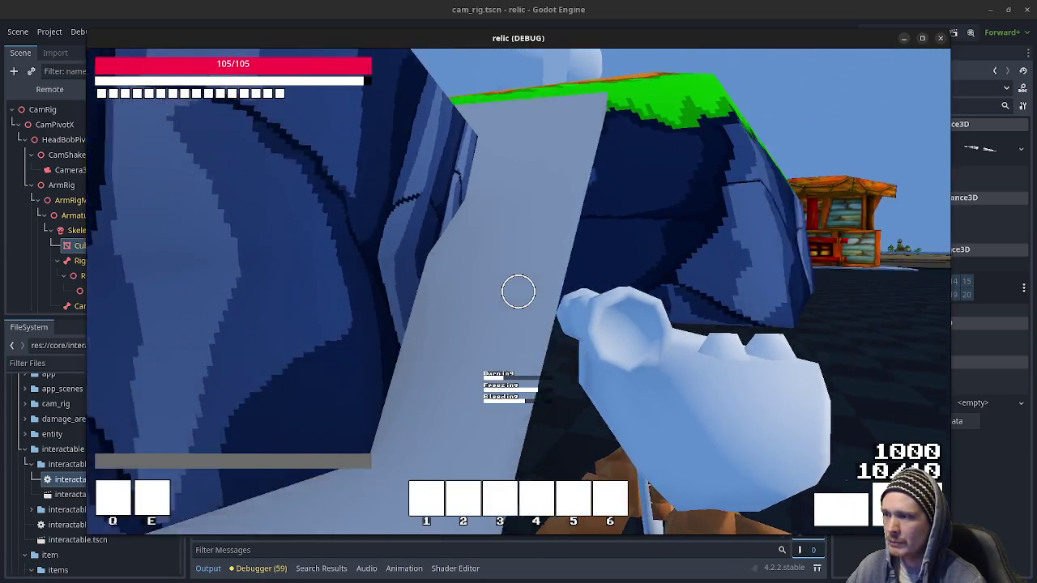
key(w)
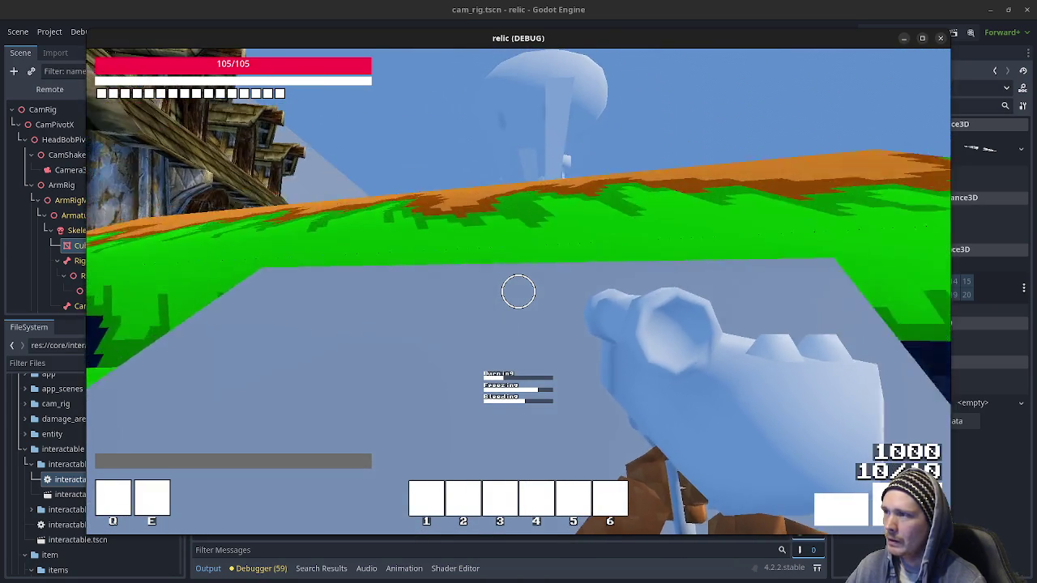
key(w)
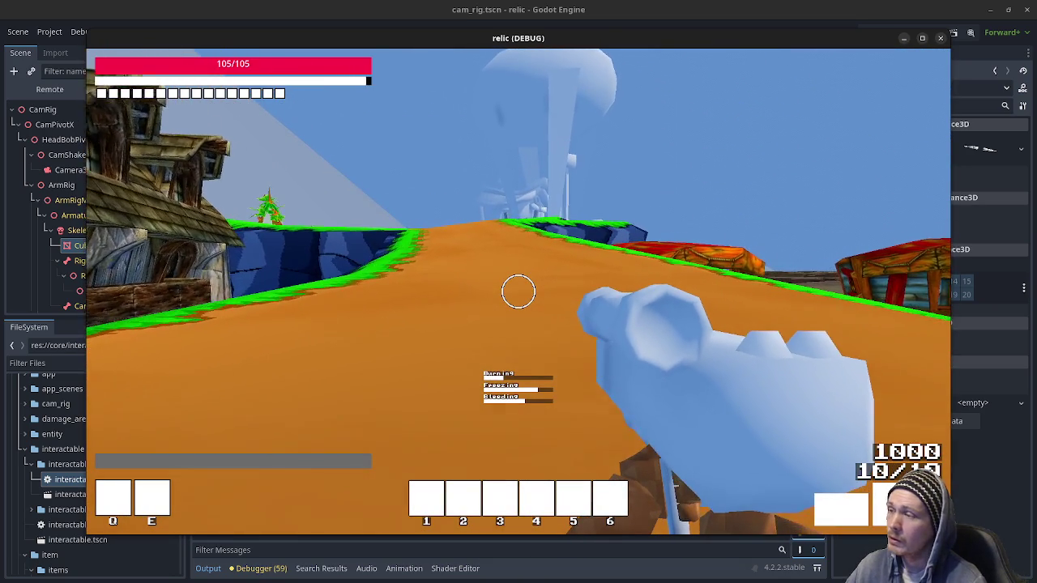
key(Escape)
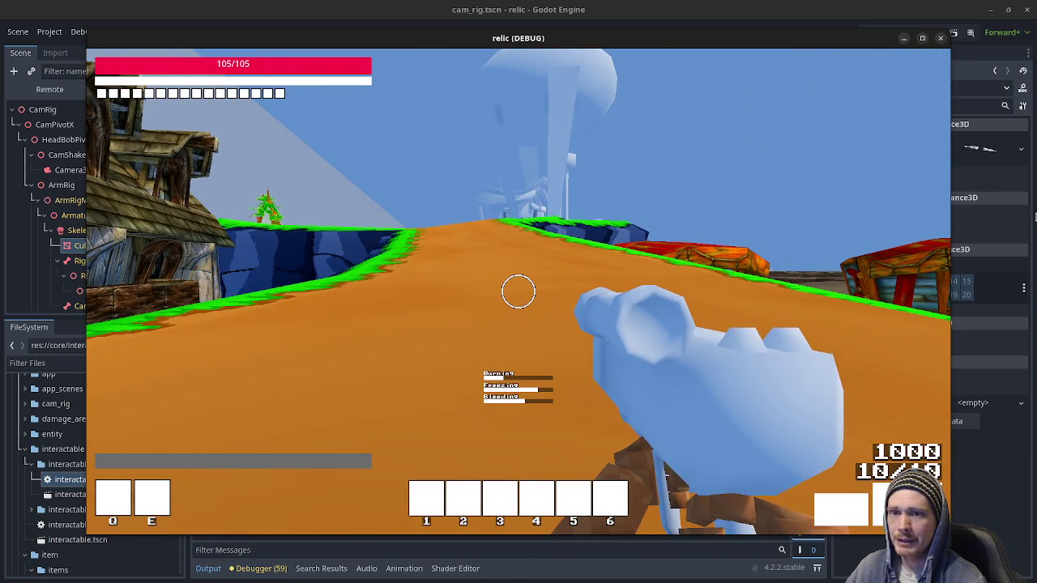
key(alt+Tab)
Move the game window aside, then sprint down the dirt path swinging the weapon twice.
mouse_move(245, 47)
mouse_down()
mouse_move(332, 52)
mouse_move(328, 63)
mouse_move(234, 64)
mouse_move(244, 56)
mouse_up()
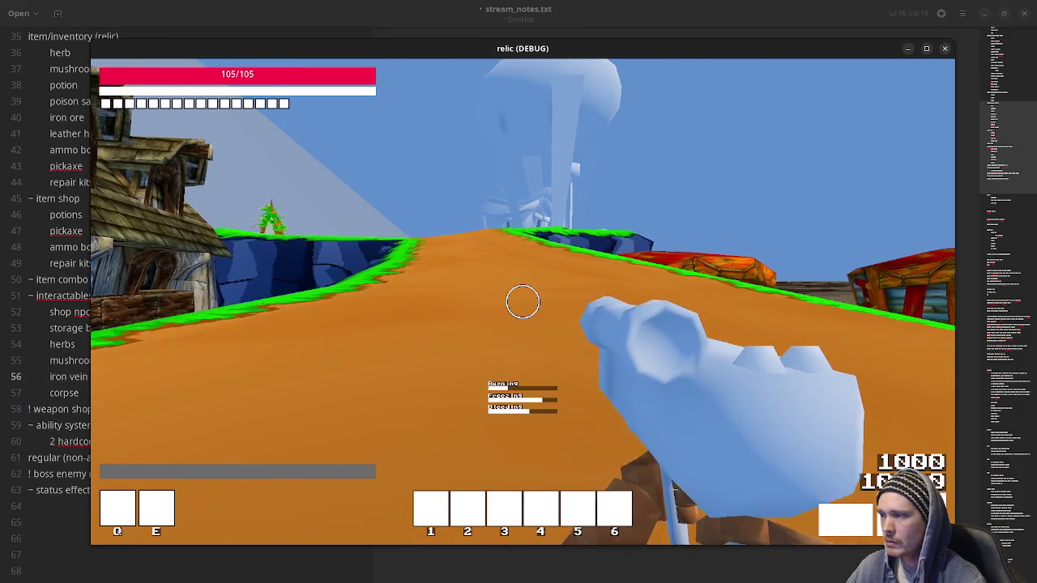
key(shift+w)
key(shift+w)
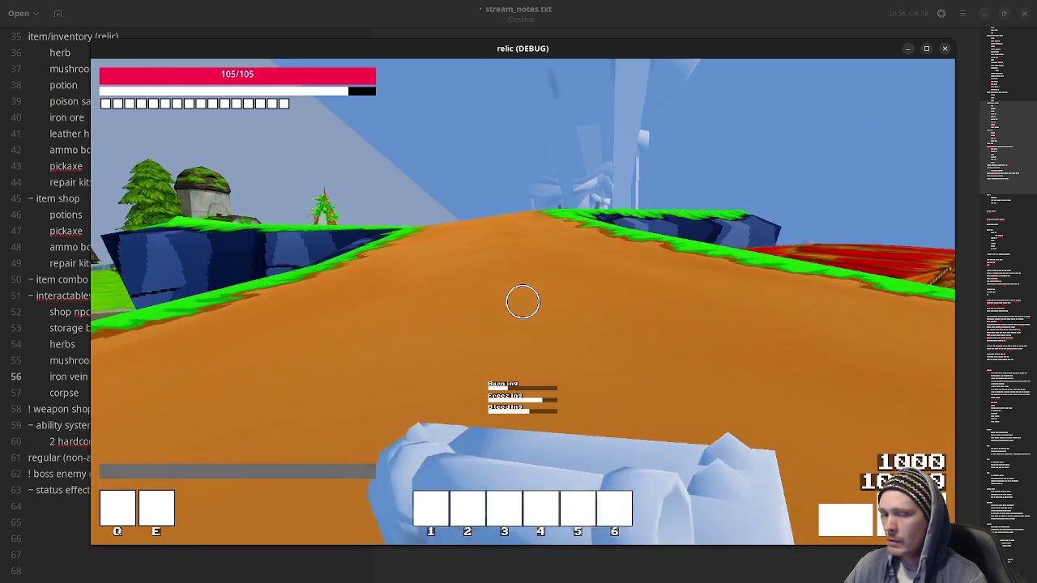
key(w)
click(522, 302)
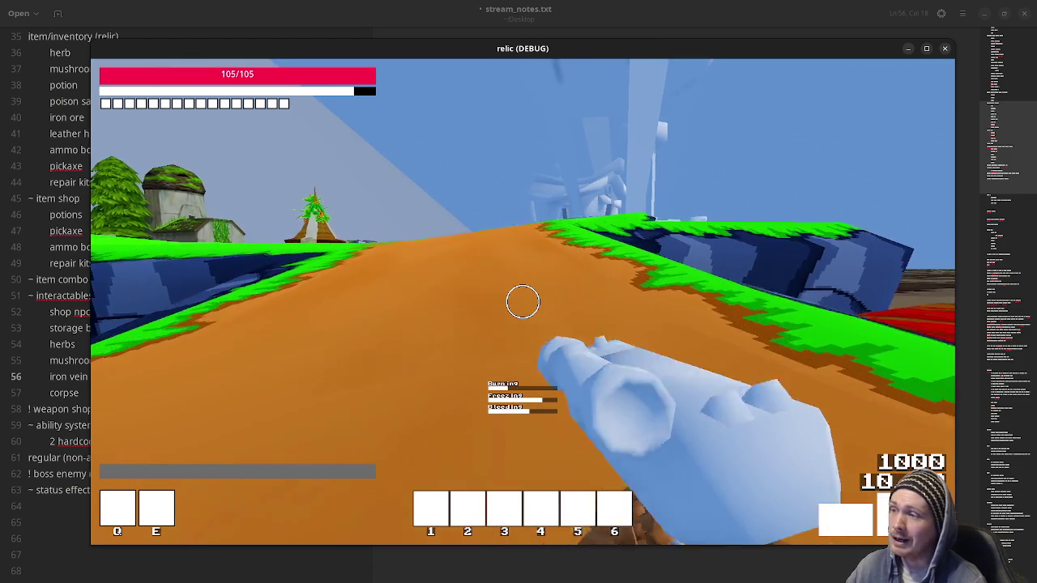
key(shift+w)
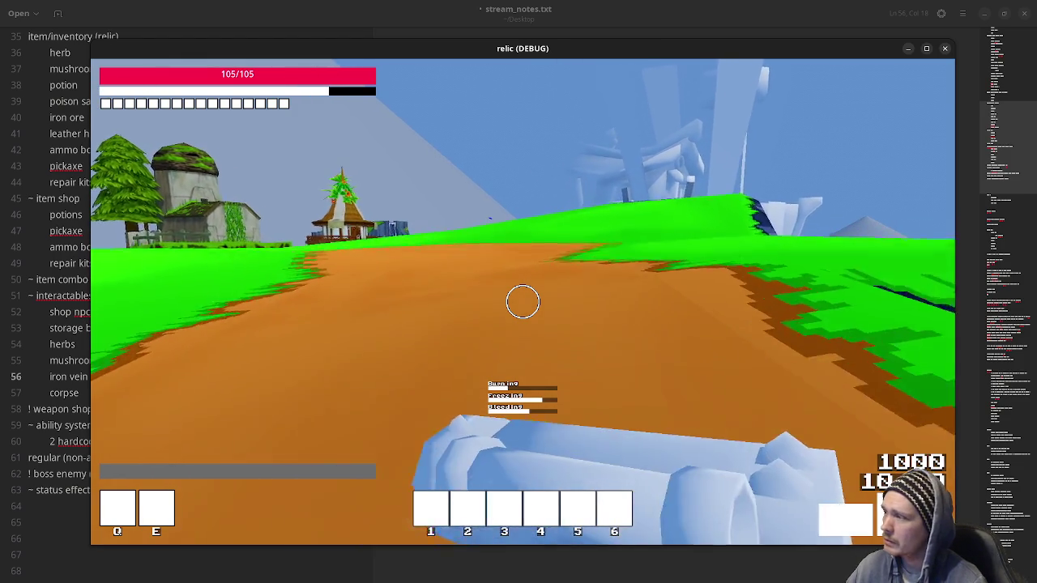
click(522, 302)
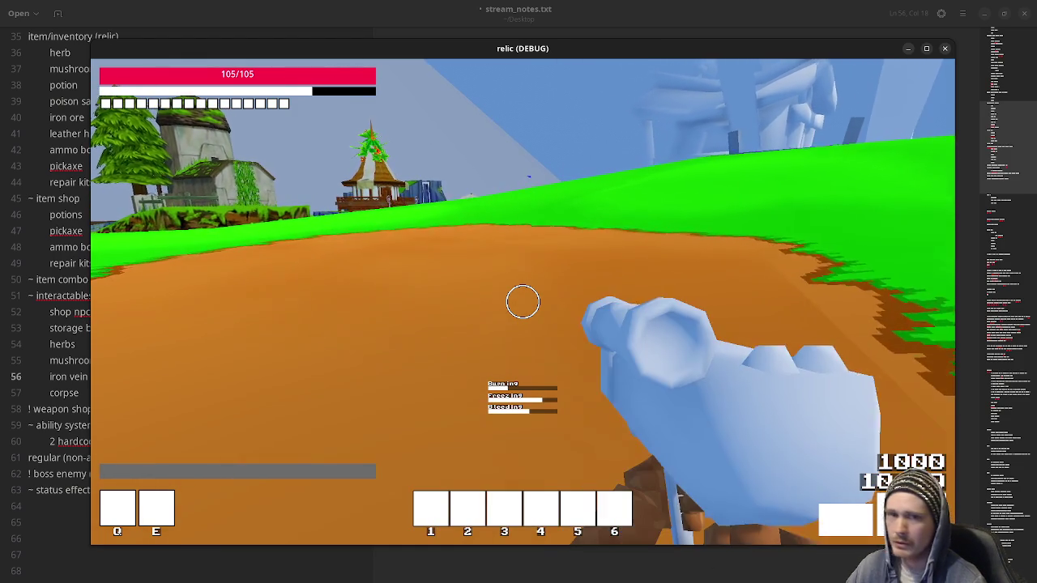
key(w)
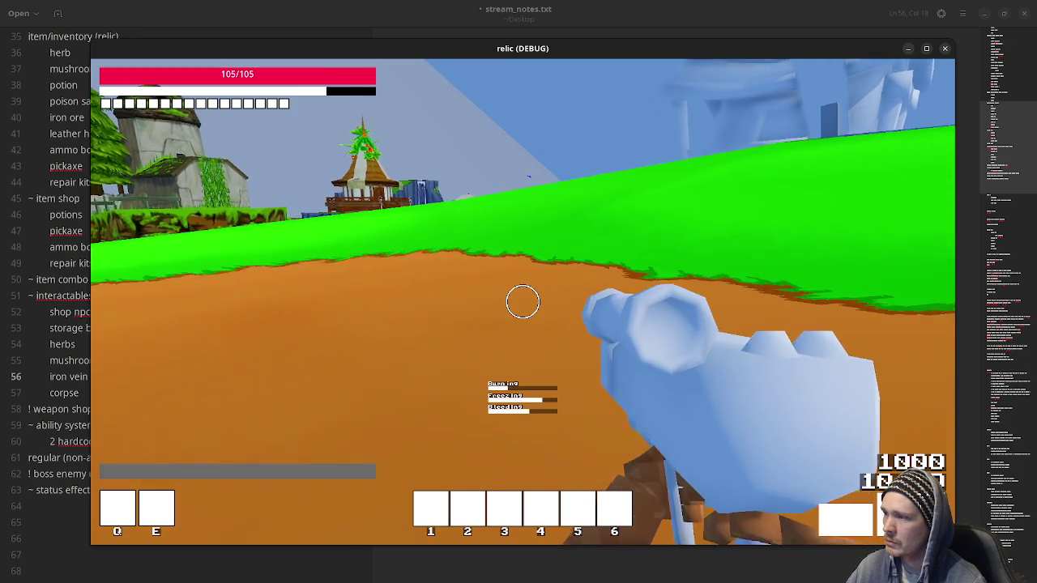
Cross the grass slope, turn back to the dirt path, and walk past the house.
key(w)
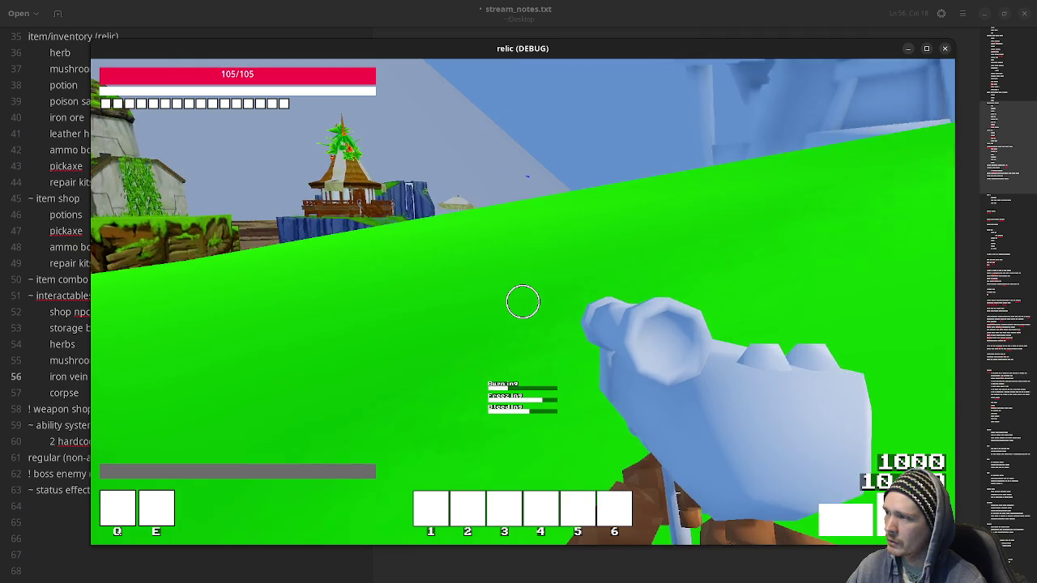
mouse_move(523, 302)
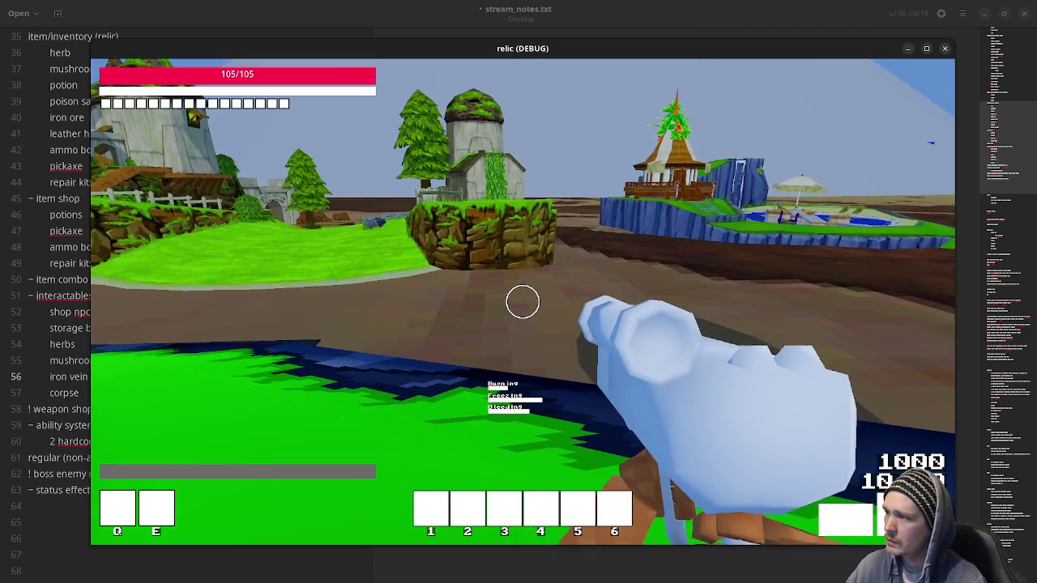
key(shift+w)
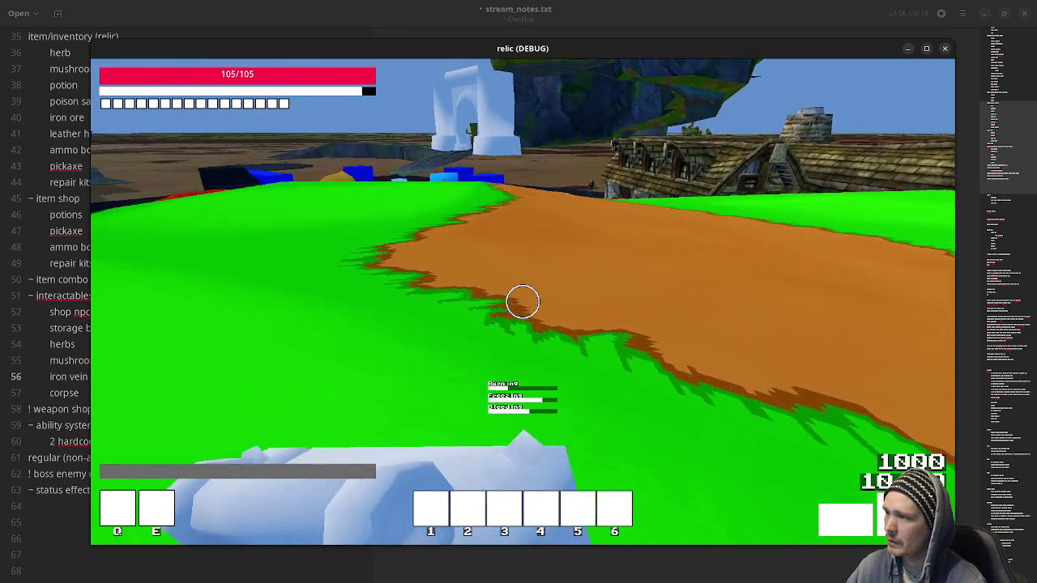
key(shift+w)
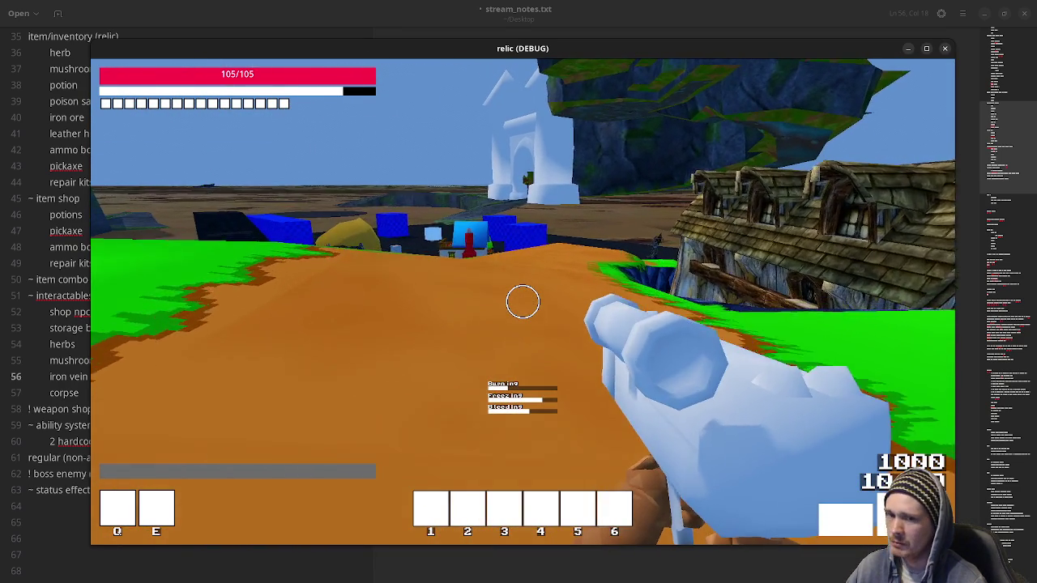
key(w)
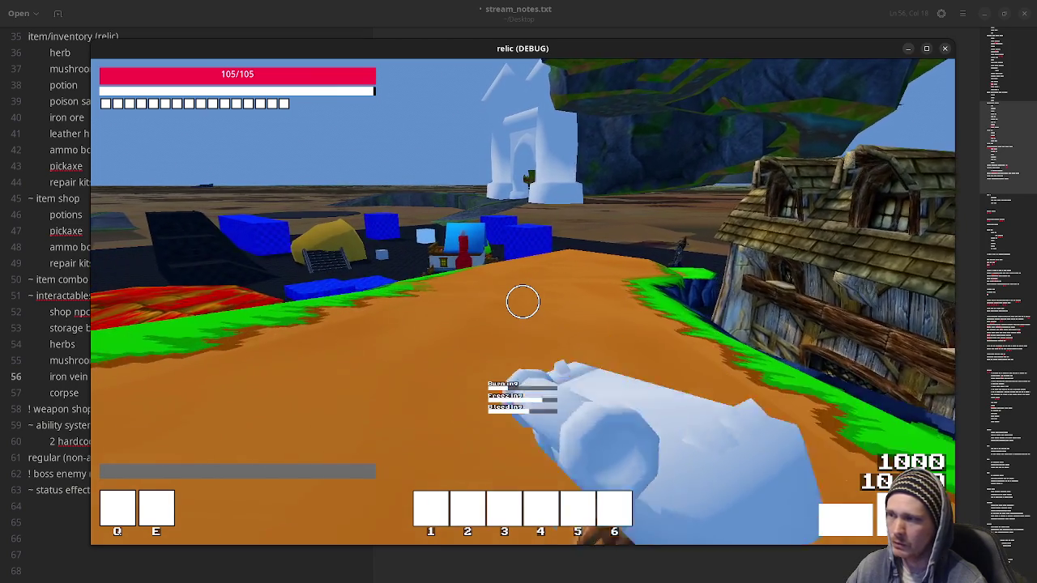
key(w)
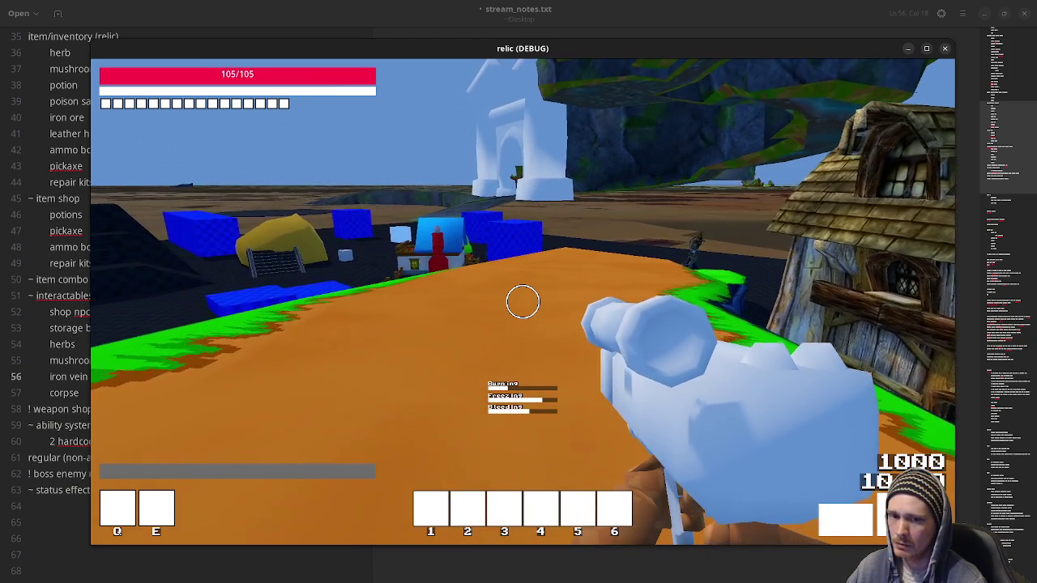
key(w)
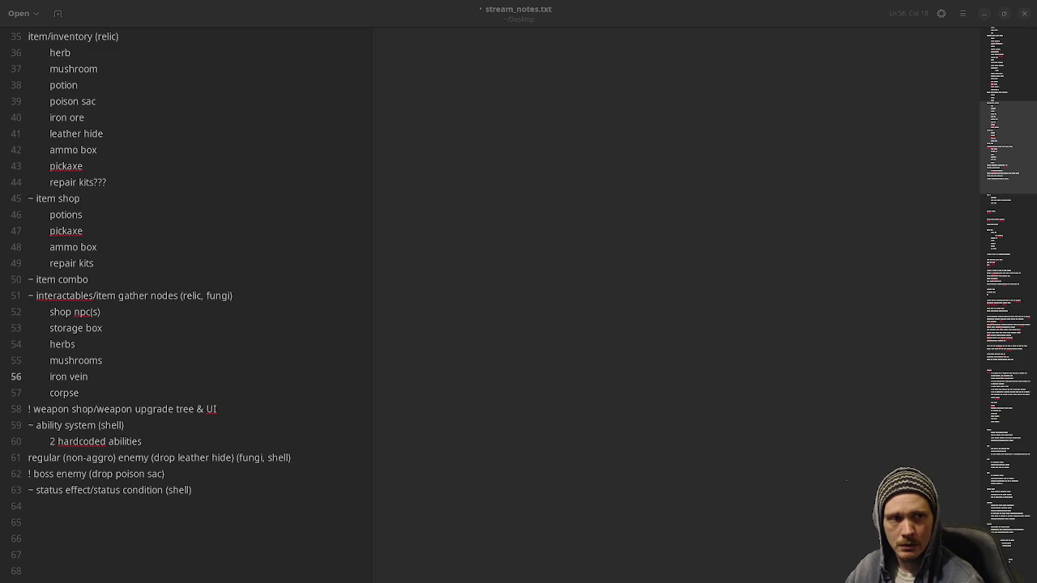
Switch from the notes to the browser showing the creator's itch.io profile.
key(alt+Tab)
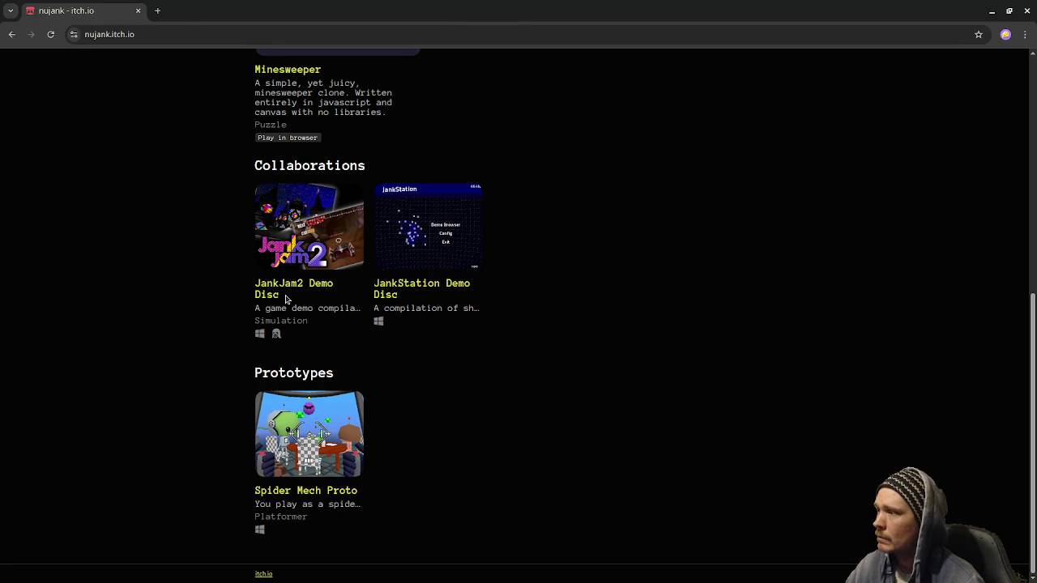
Browse the JankStation Demo Disc page, go back, and open the JankJam2 Demo Disc page.
click(397, 286)
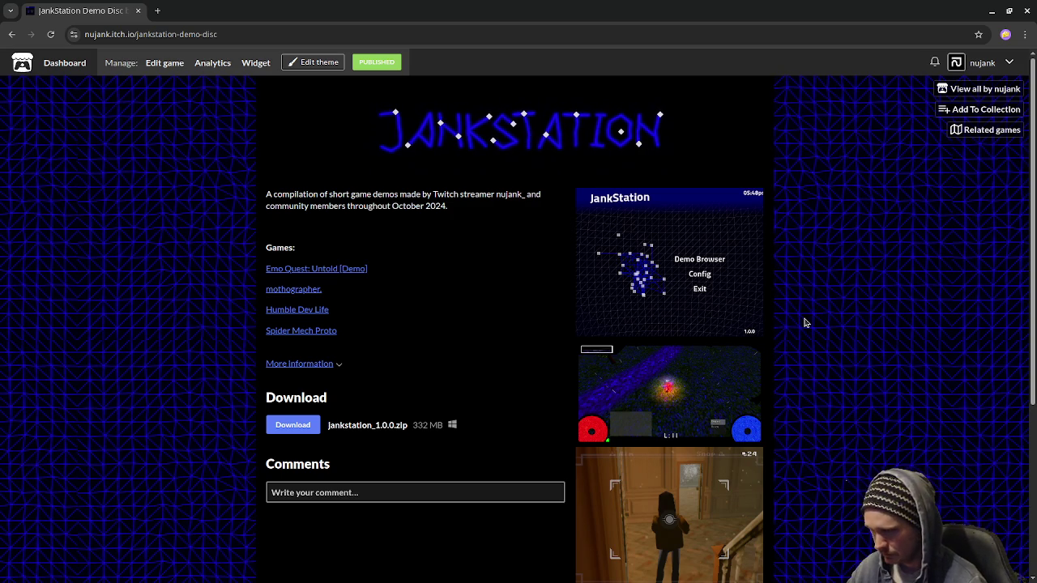
scroll(777, 355, down, 3)
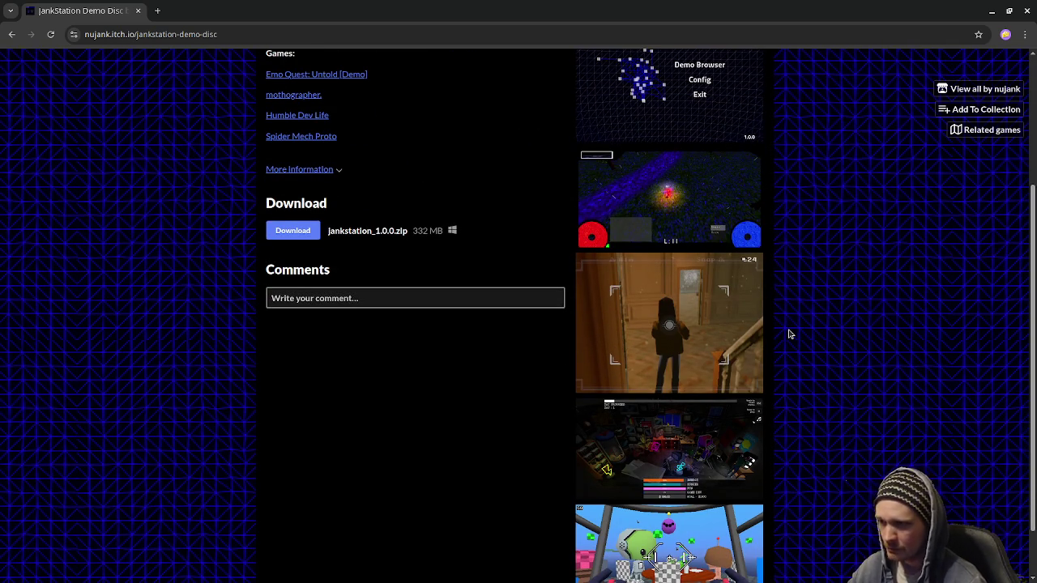
scroll(791, 340, up, 1)
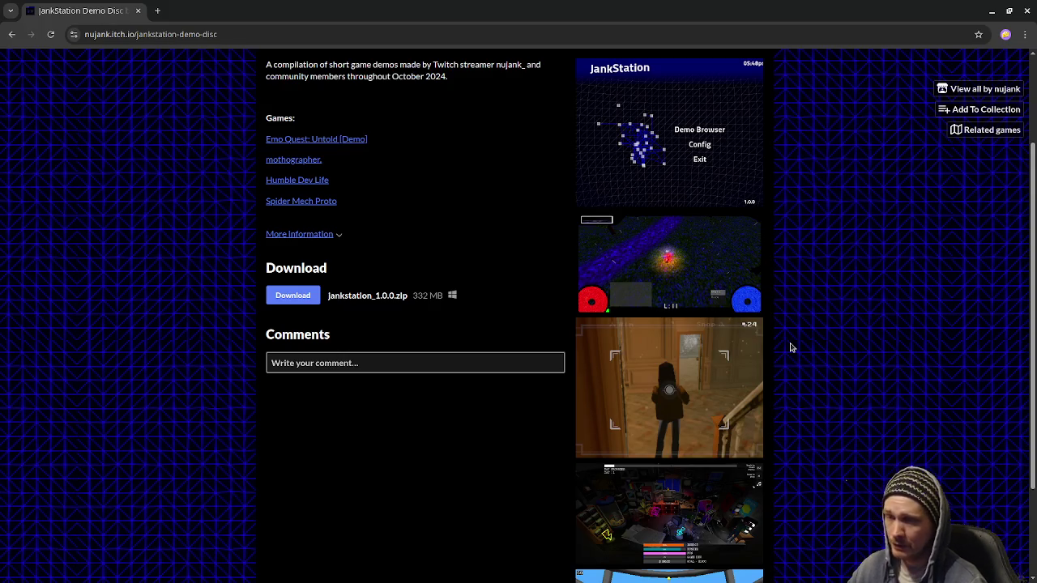
scroll(792, 347, up, 1)
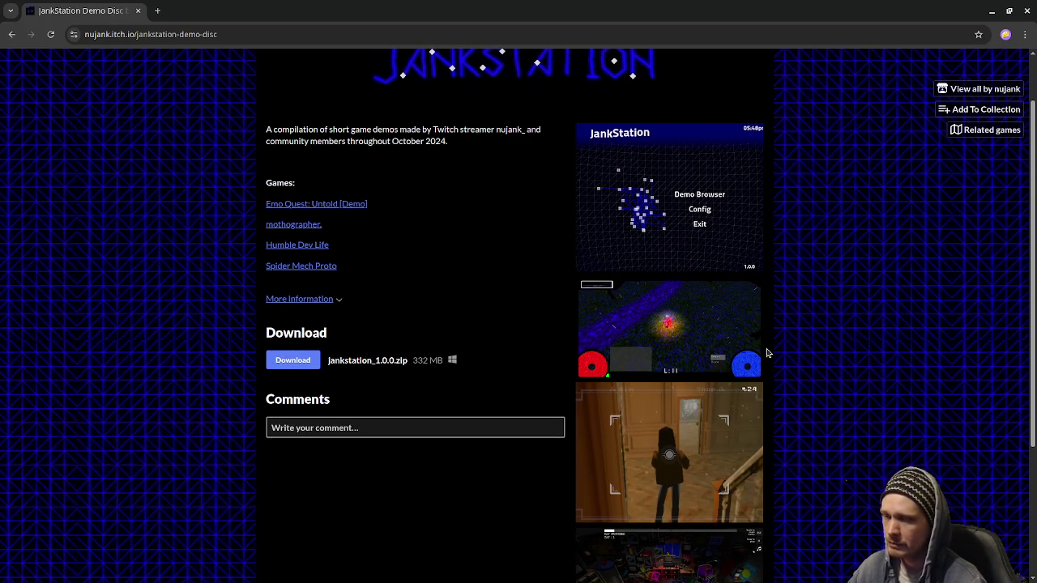
scroll(768, 353, up, 1)
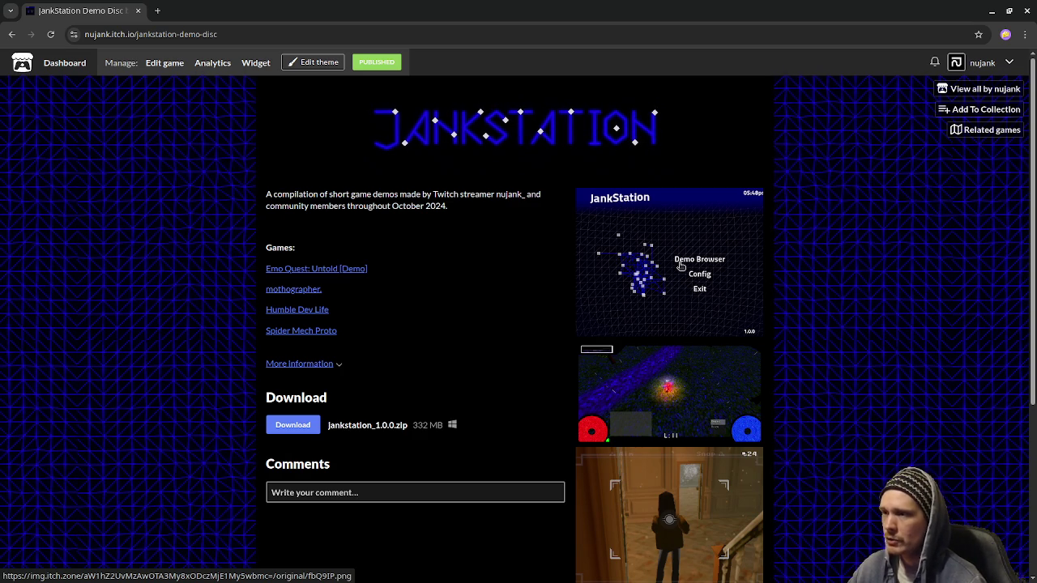
scroll(789, 364, down, 2)
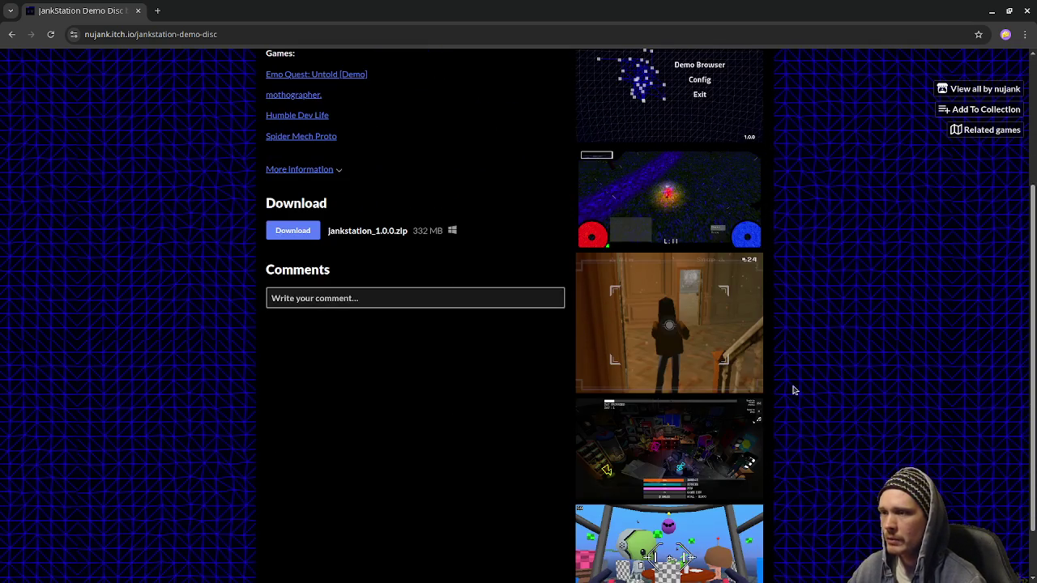
scroll(798, 365, up, 2)
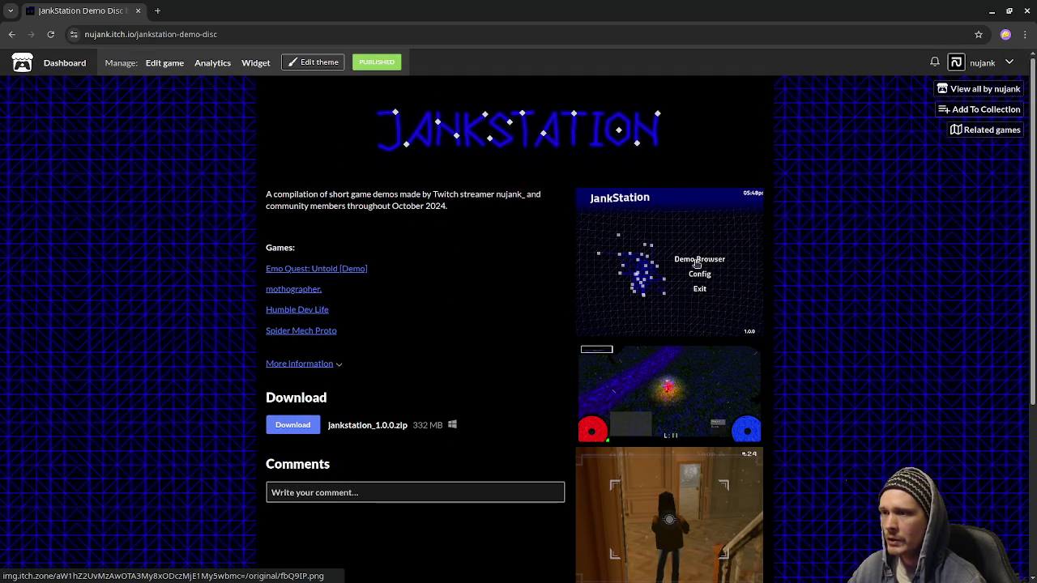
click(11, 34)
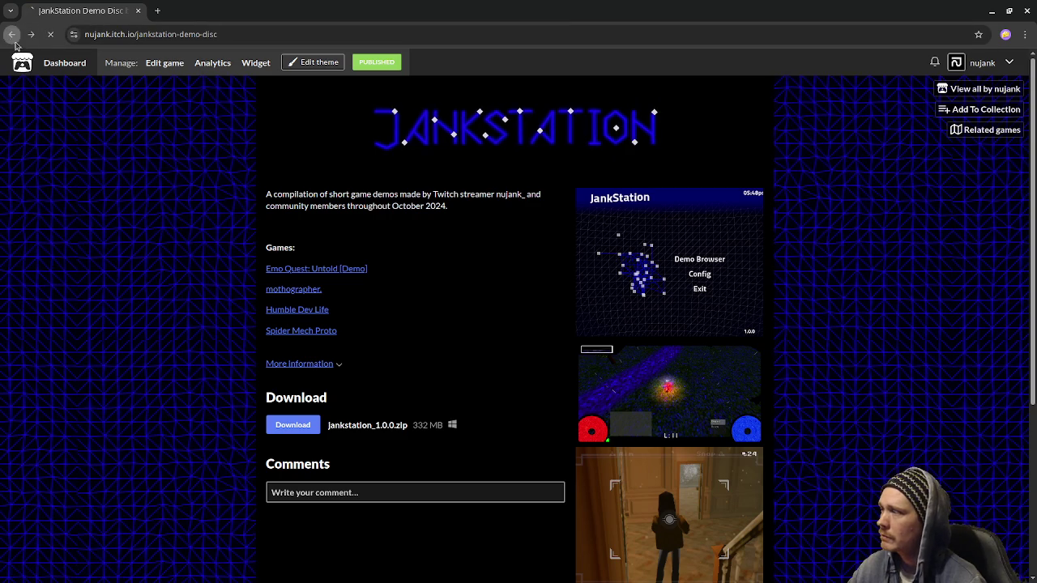
click(277, 290)
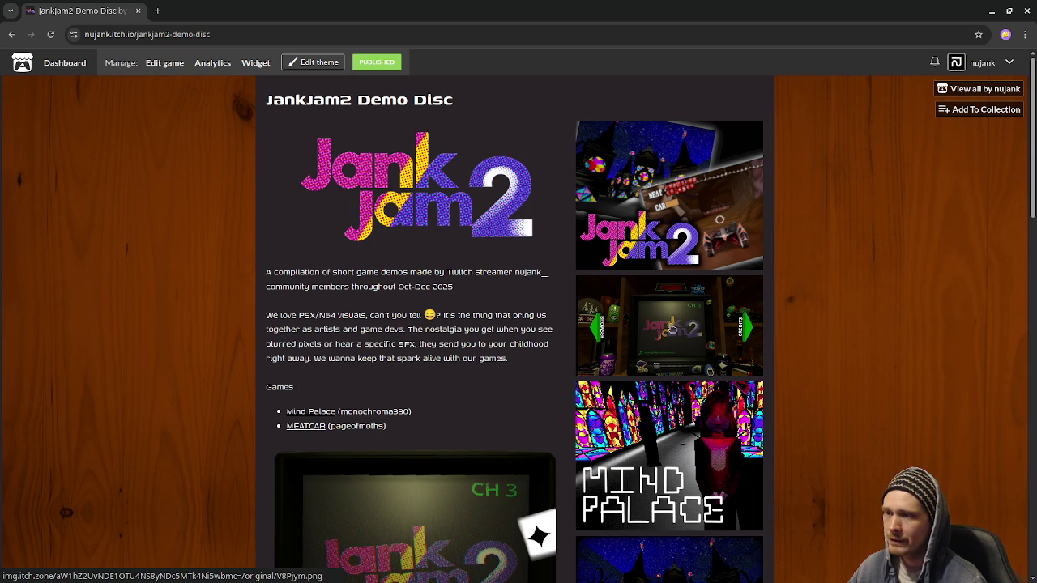
View the second JankJam2 screenshot enlarged, close it, and scroll the page.
click(668, 326)
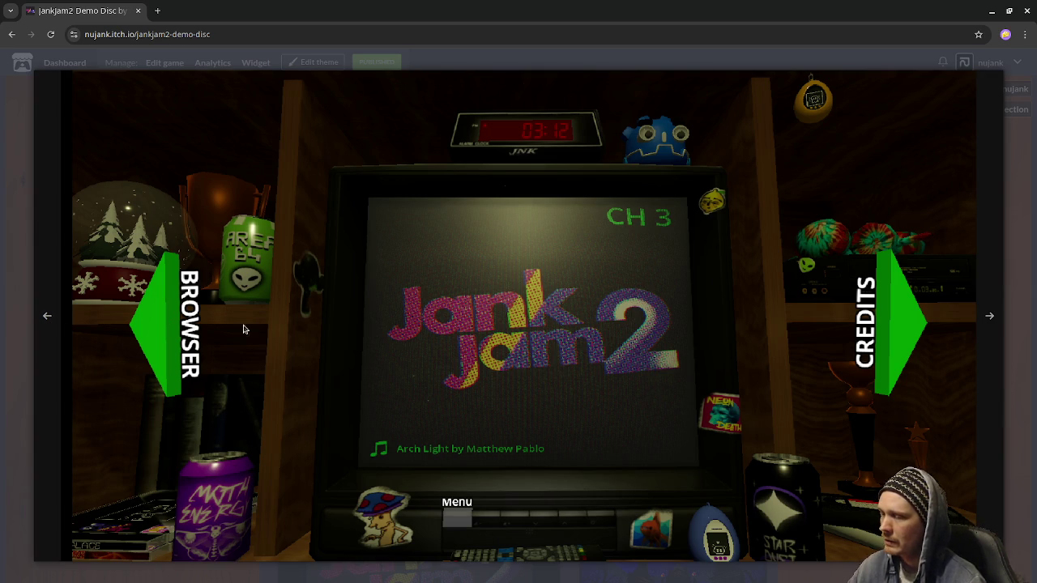
click(1017, 313)
scroll(638, 438, down, 5)
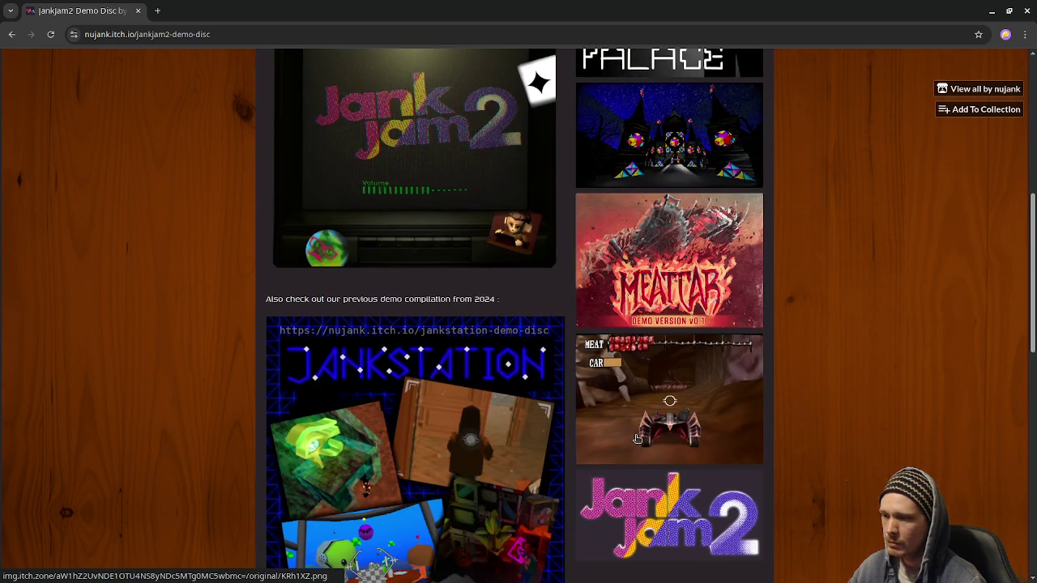
scroll(638, 439, down, 3)
scroll(638, 439, up, 7)
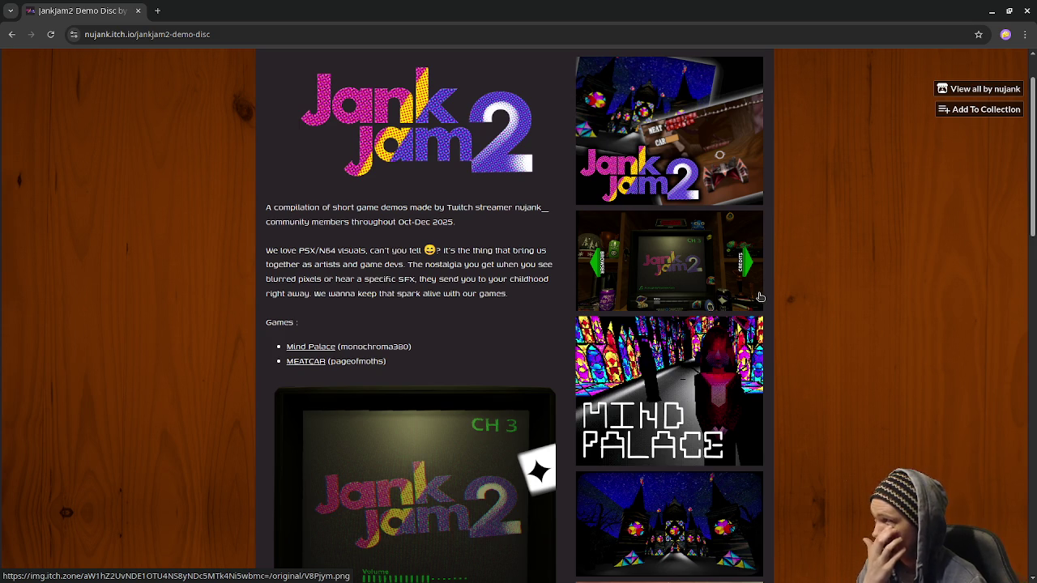
Toggle the window overview, then switch back to the stream_notes.txt notes.
key(super)
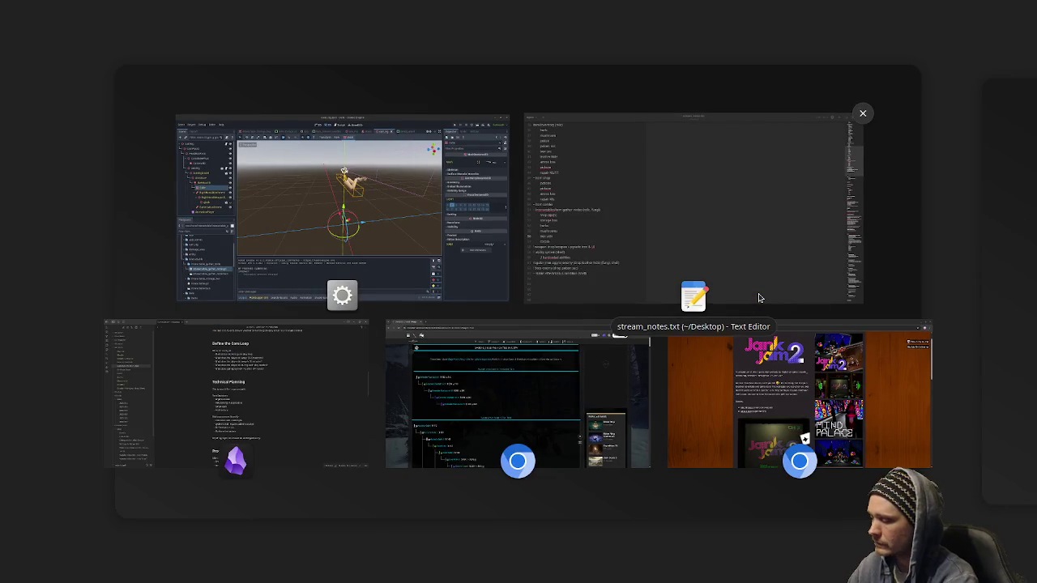
key(Escape)
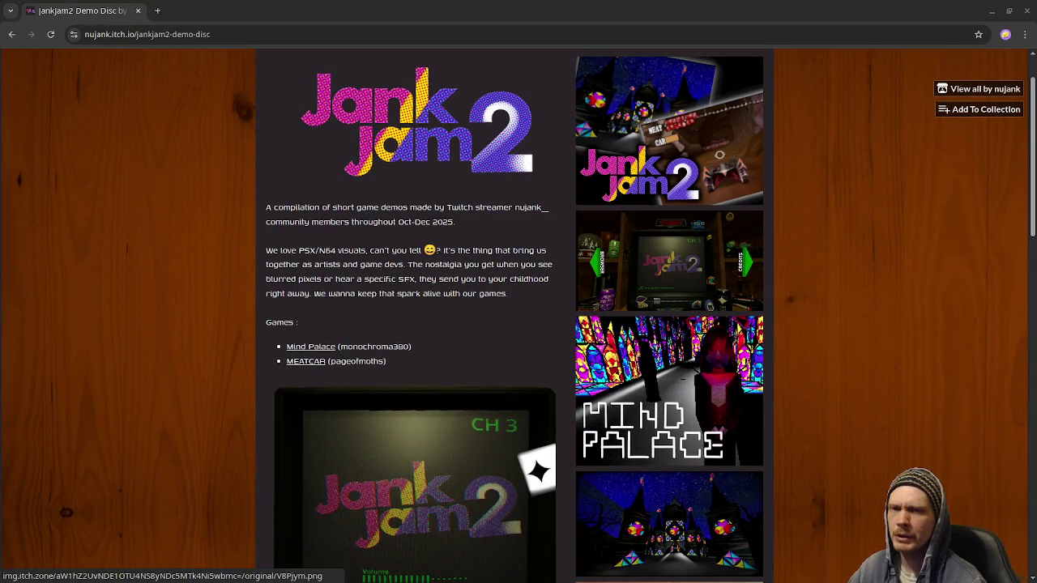
key(alt+Tab)
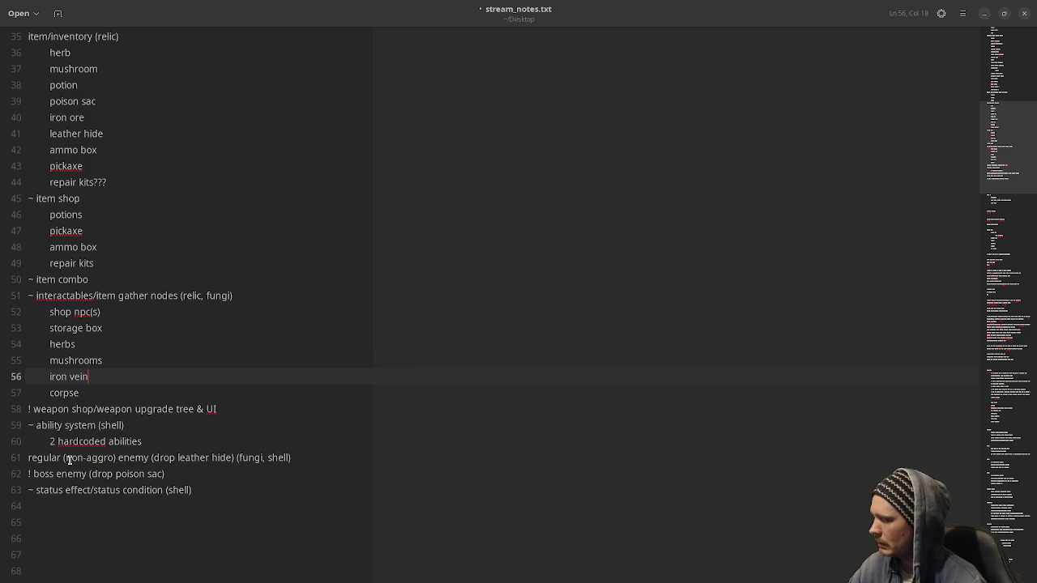
Add an indented 'poison' sub-item under the status effect line.
click(212, 490)
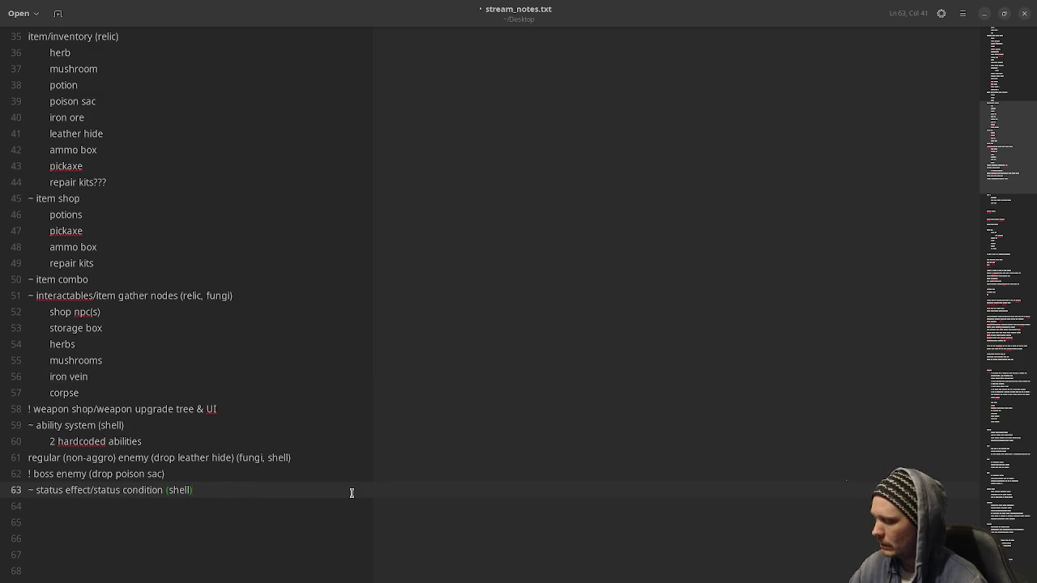
key(Return)
key(Tab)
text(posi)
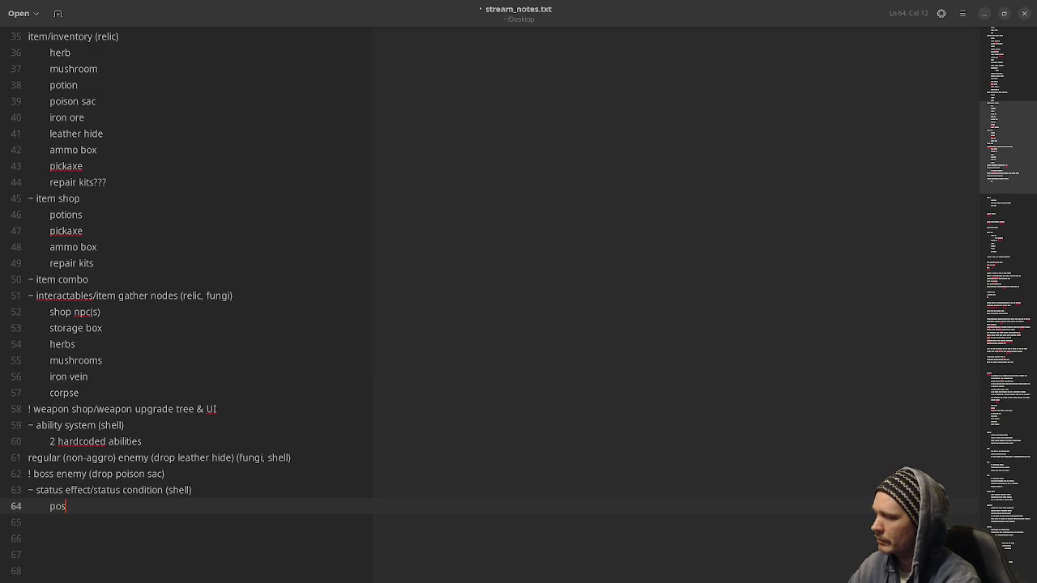
key(BackSpace)
key(BackSpace)
key(BackSpace)
text(oison)
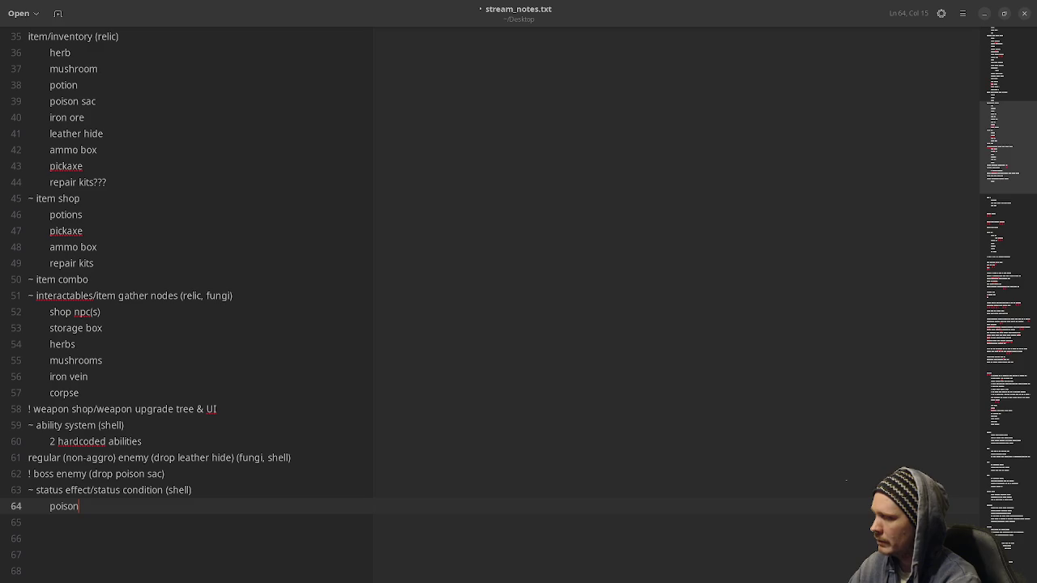
Select 'enemy' on line 62, review the item shop line, then minimize the editor.
click(72, 474)
double_click(72, 474)
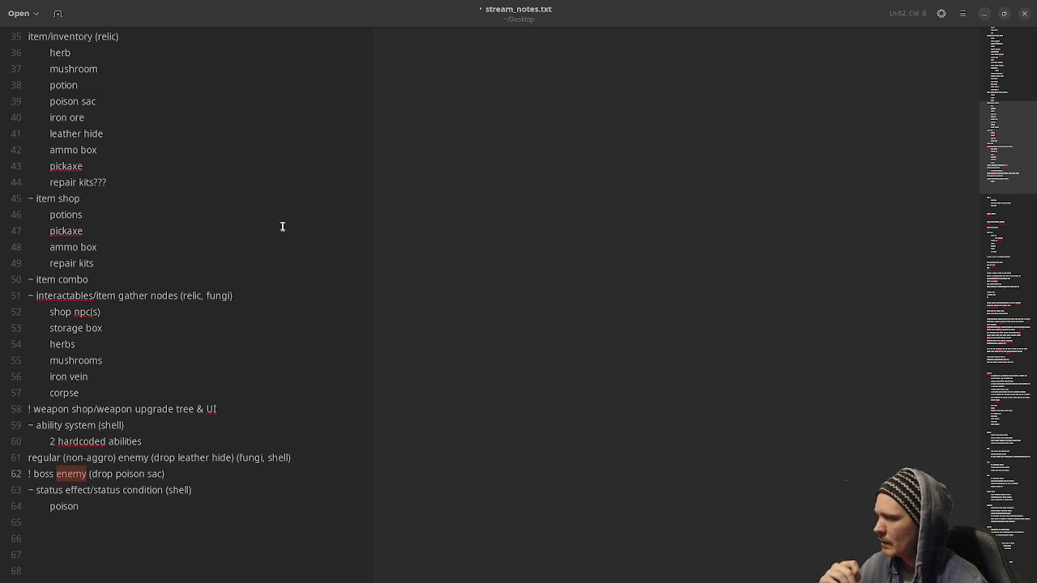
scroll(271, 267, up, 3)
scroll(231, 247, up, 7)
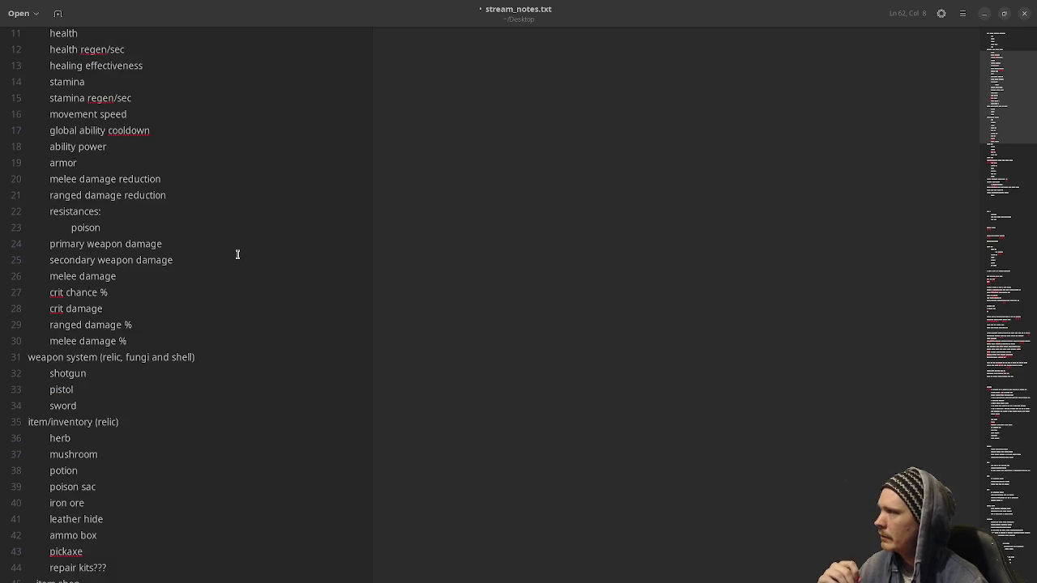
scroll(199, 366, down, 2)
scroll(199, 366, down, 9)
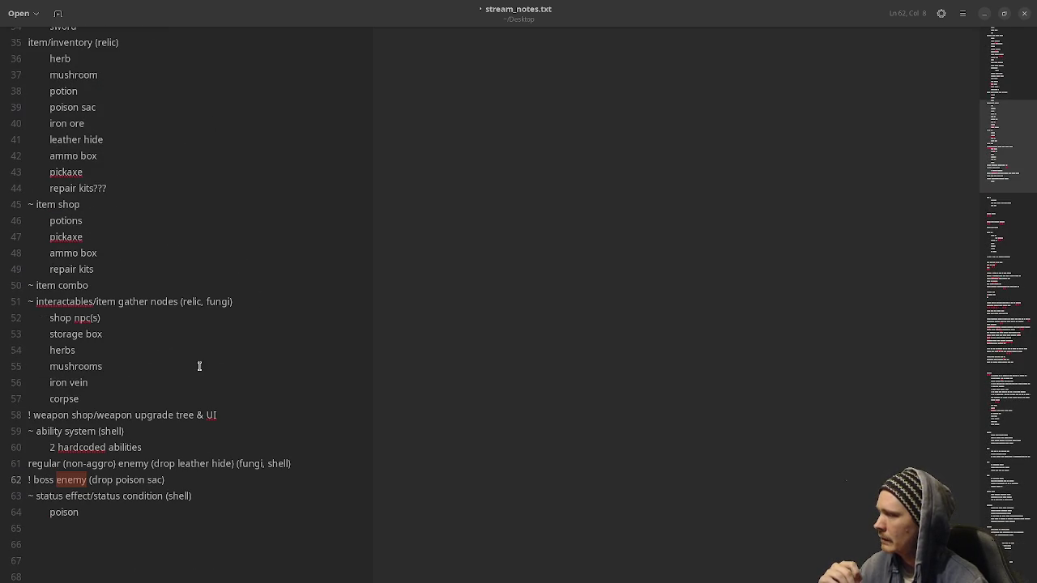
click(551, 206)
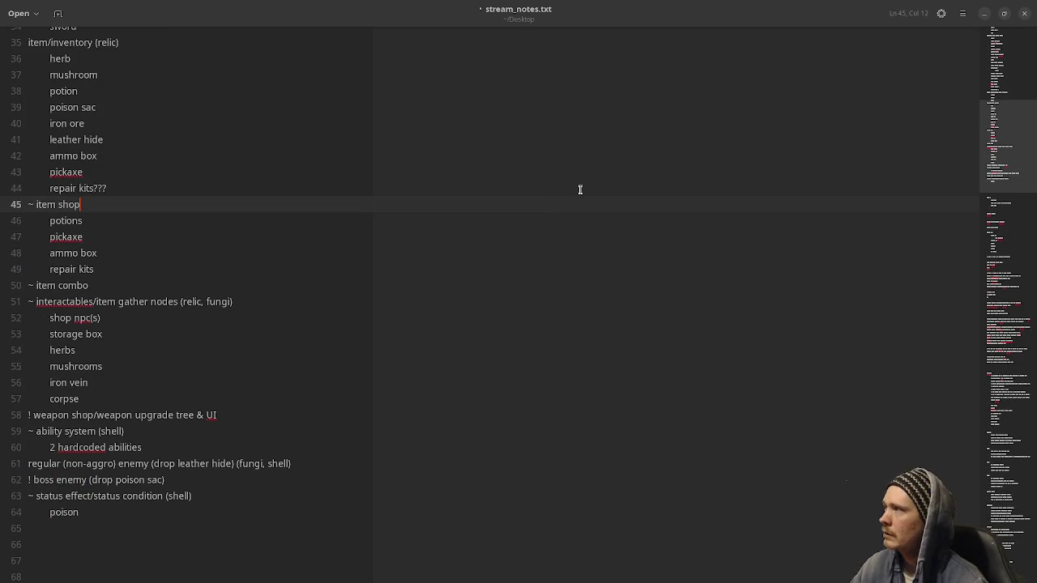
click(983, 13)
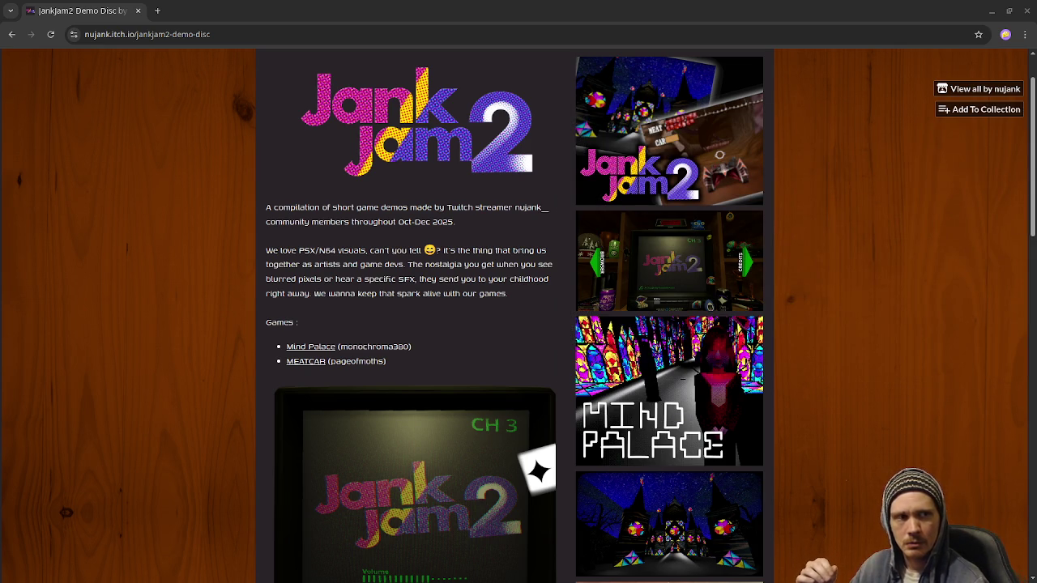
Scroll to the download section and download the 363 MB Linux launcher zip.
scroll(868, 201, down, 7)
scroll(520, 400, down, 2)
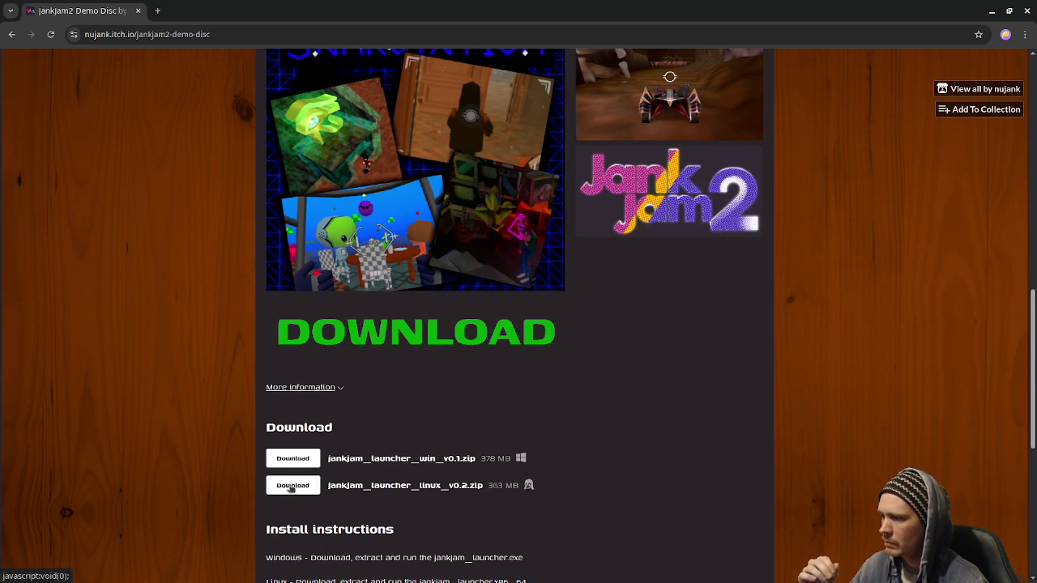
click(279, 488)
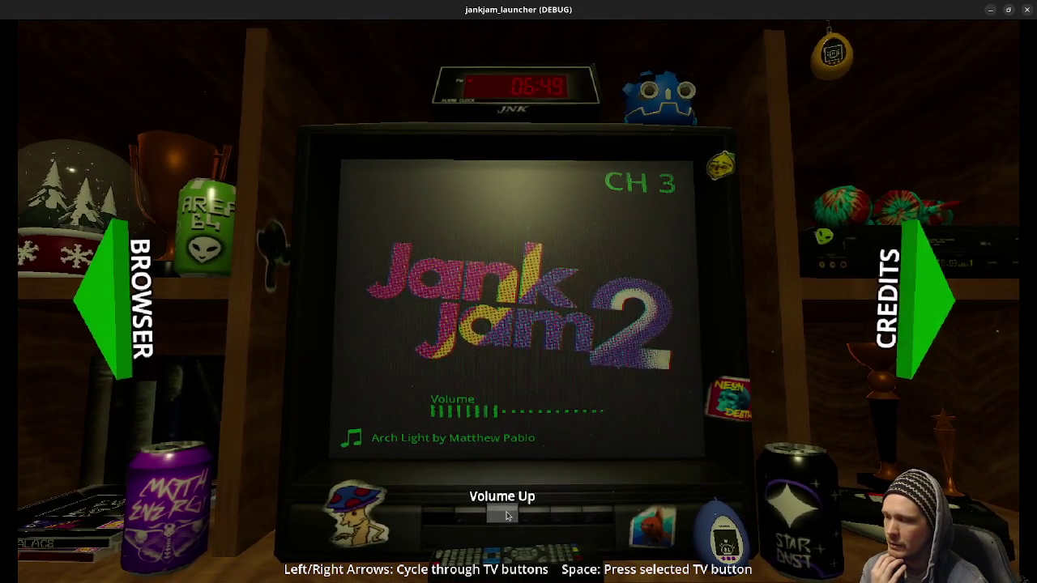
Turn the launcher's music volume down to about two bars.
click(437, 518)
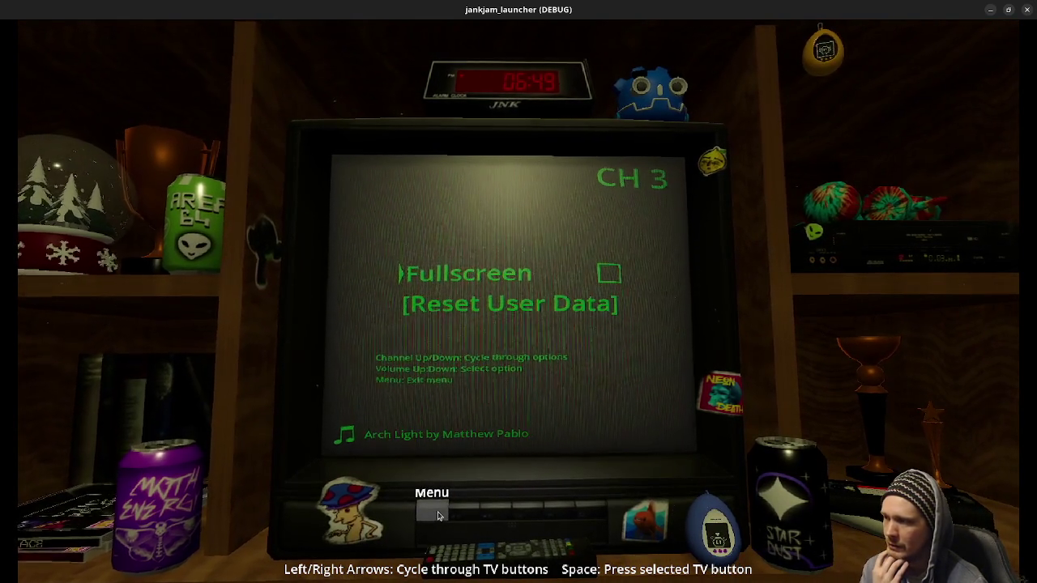
click(438, 516)
click(466, 523)
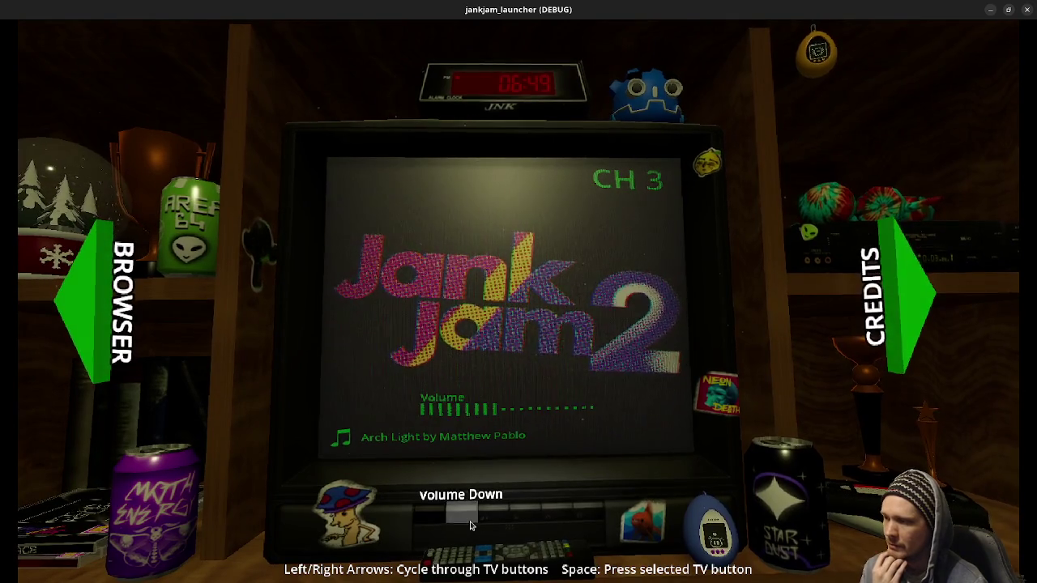
click(470, 526)
click(470, 526)
click(469, 526)
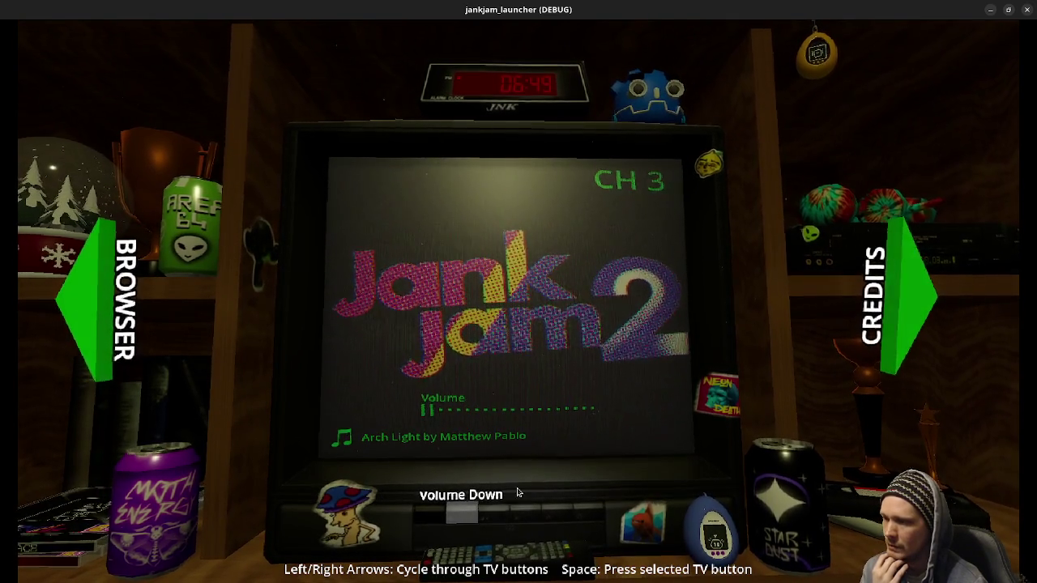
click(493, 512)
Browse the MeAT the dev and Mind Palace credits posters, then go to the CD shelf.
click(945, 317)
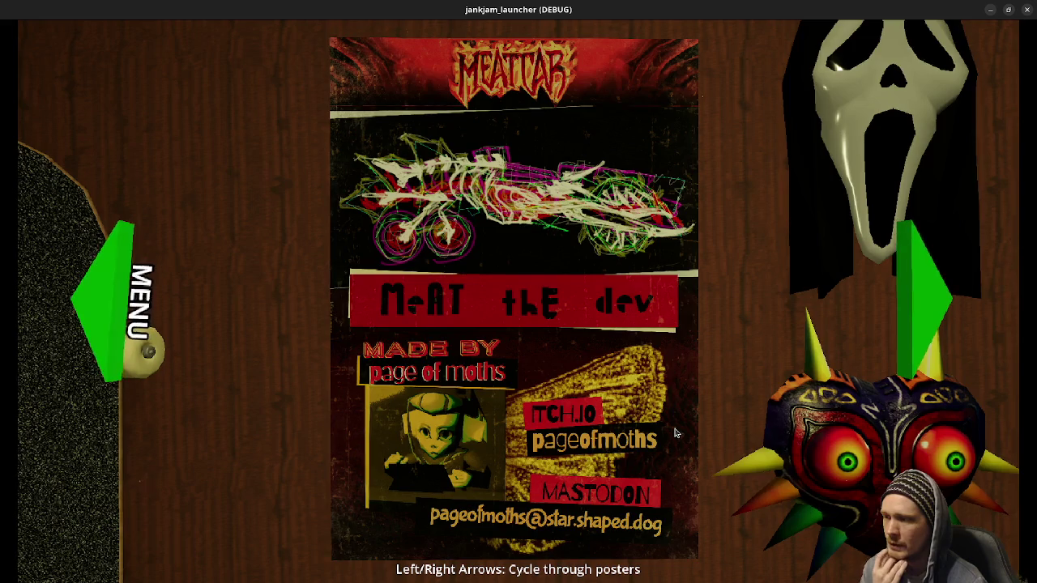
click(924, 308)
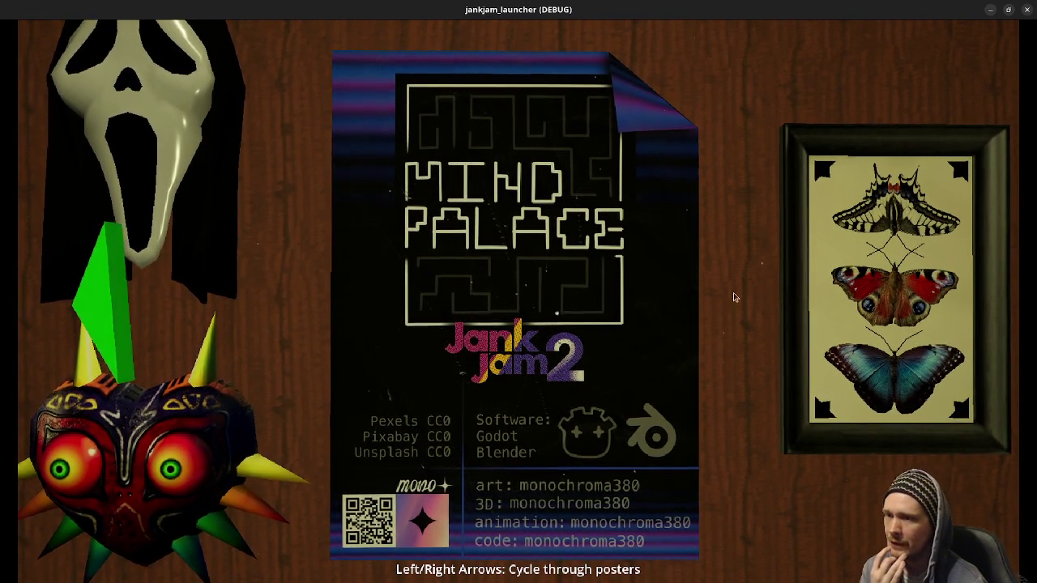
click(114, 321)
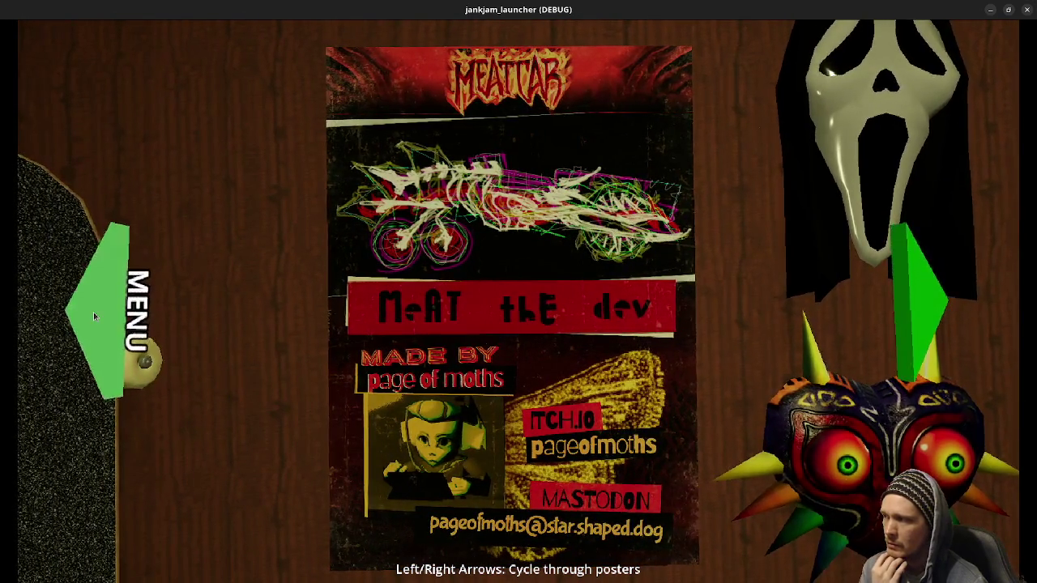
click(887, 300)
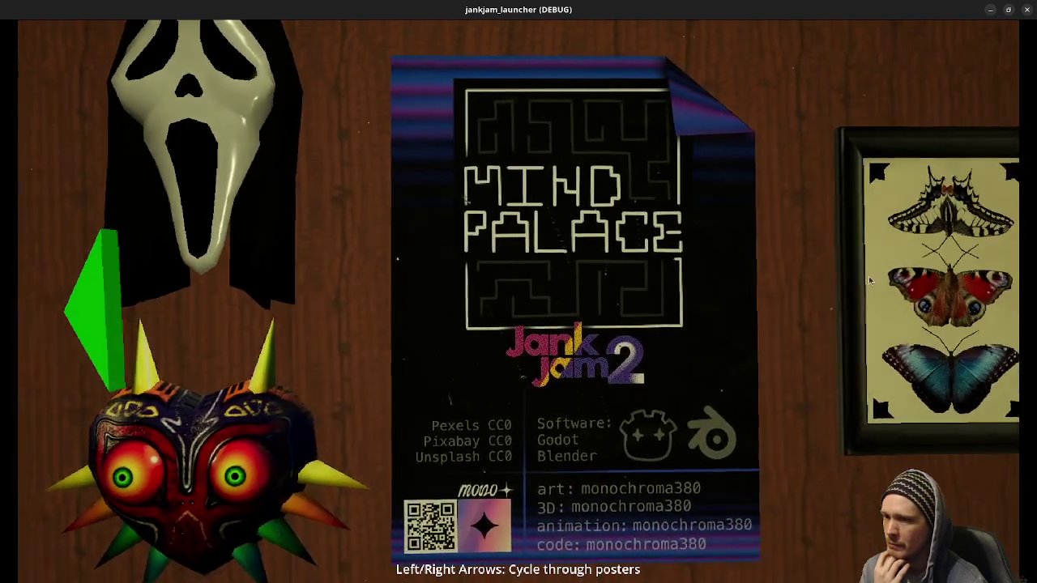
click(95, 326)
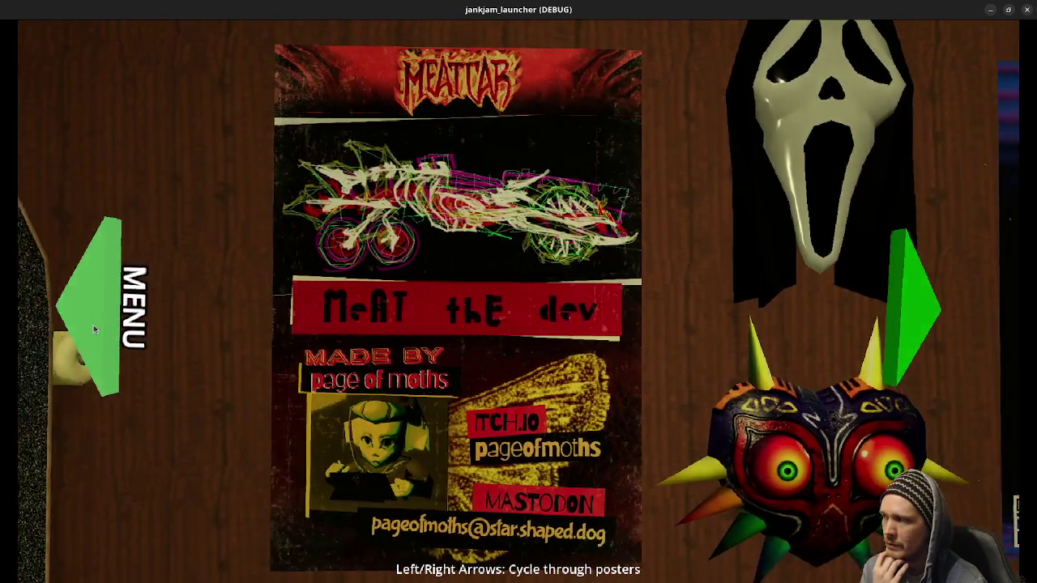
click(92, 324)
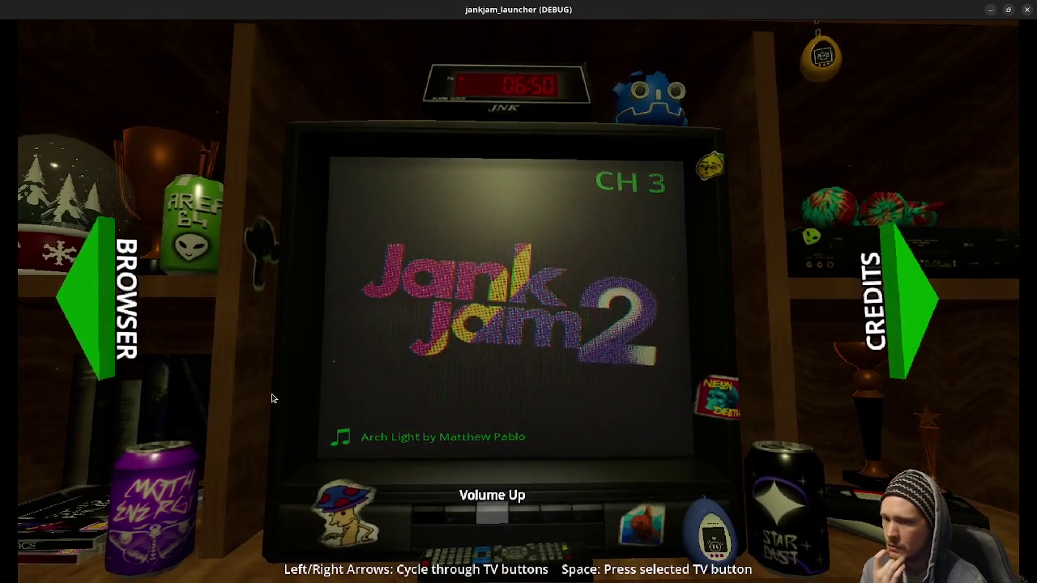
click(98, 324)
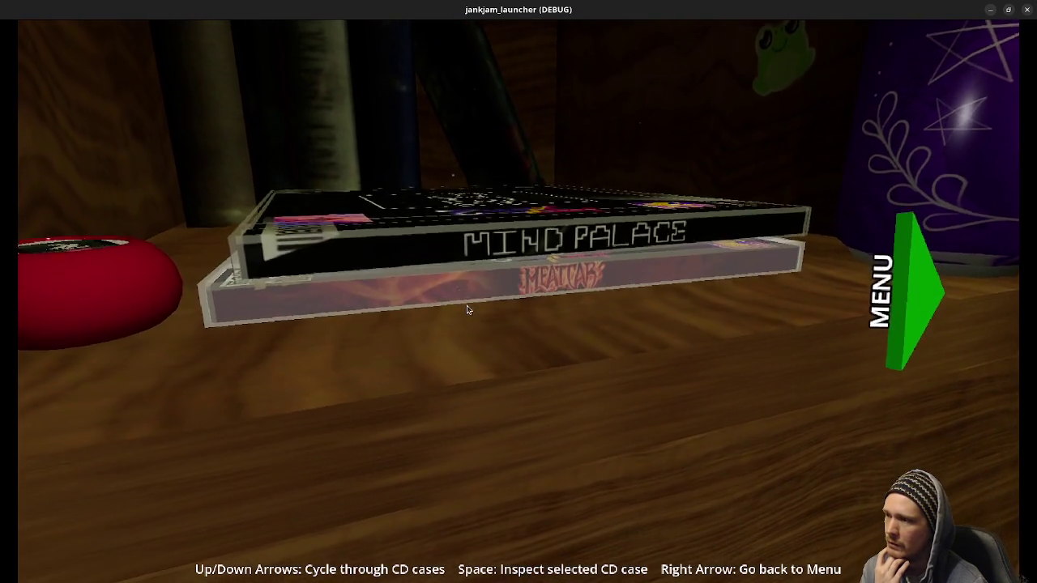
Inspect the Meatcar CD case, turning it to its back cover and front again.
click(468, 311)
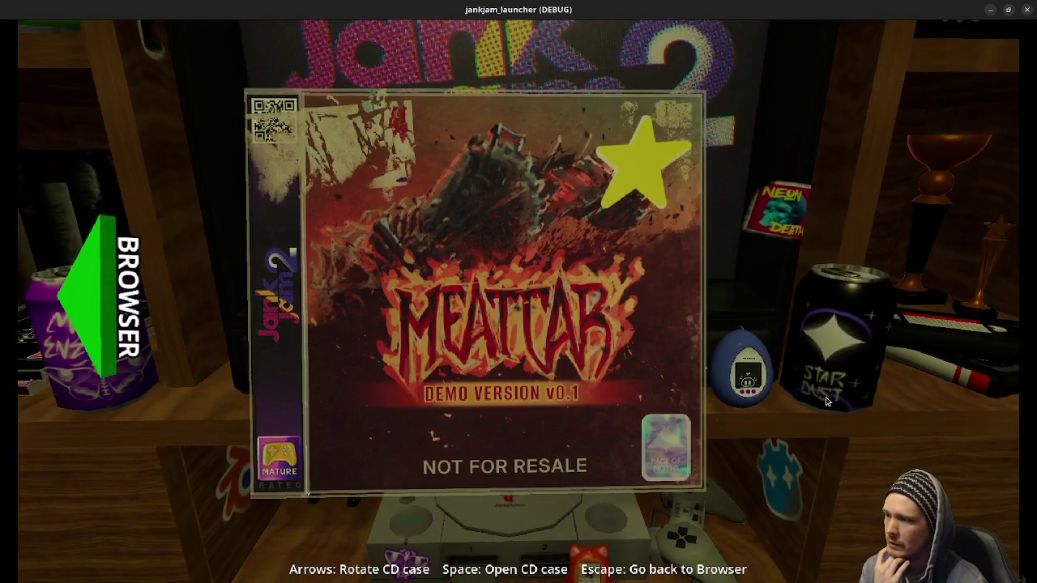
mouse_move(804, 397)
mouse_down()
mouse_move(690, 345)
mouse_move(466, 355)
mouse_up()
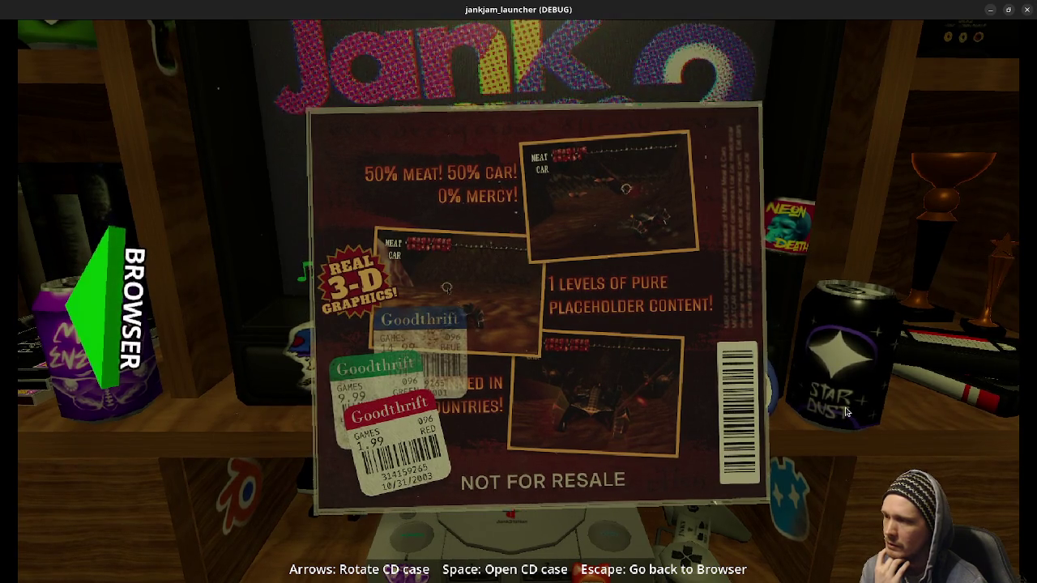
mouse_move(826, 399)
mouse_down()
mouse_move(676, 397)
mouse_move(589, 367)
mouse_up()
Load the Meatcar disc into the console, close the lid, and power it on.
key(space)
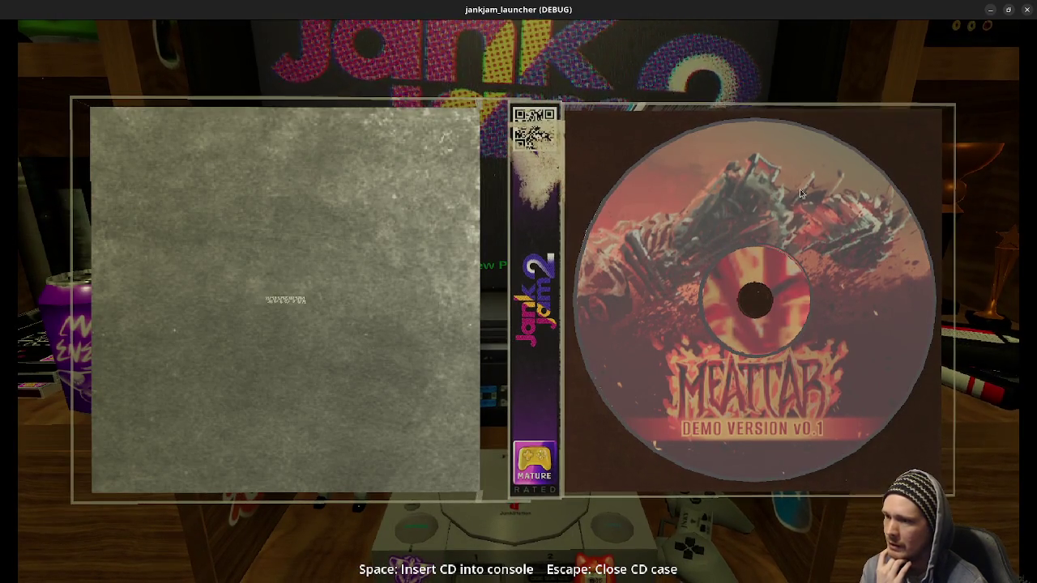
key(space)
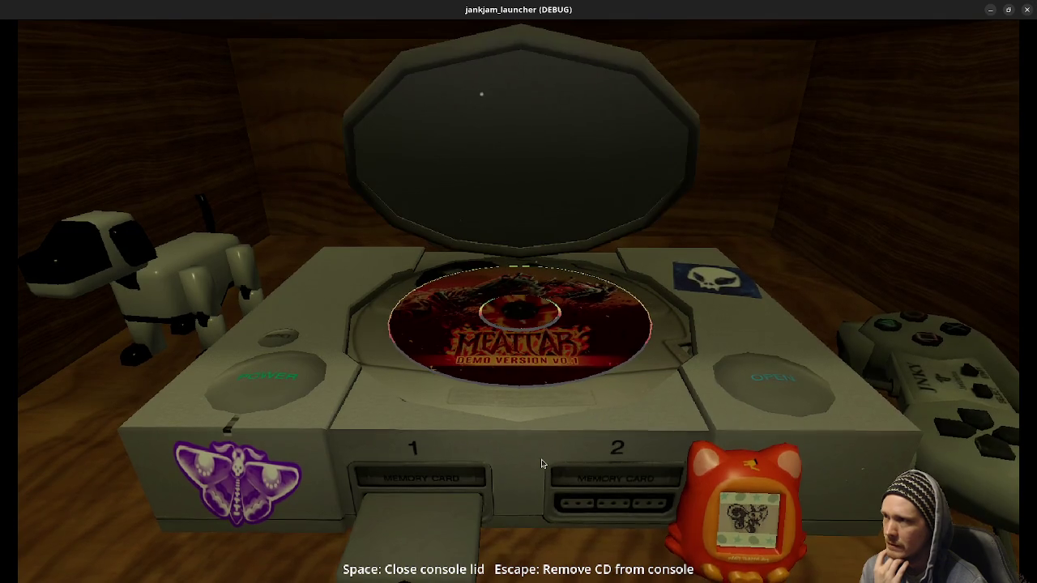
key(space)
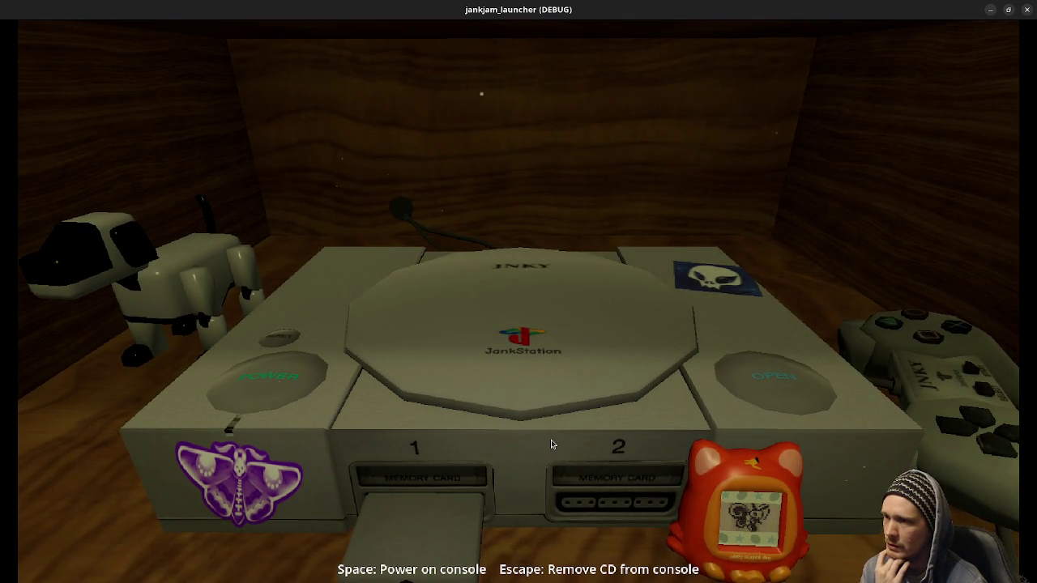
click(751, 409)
key(space)
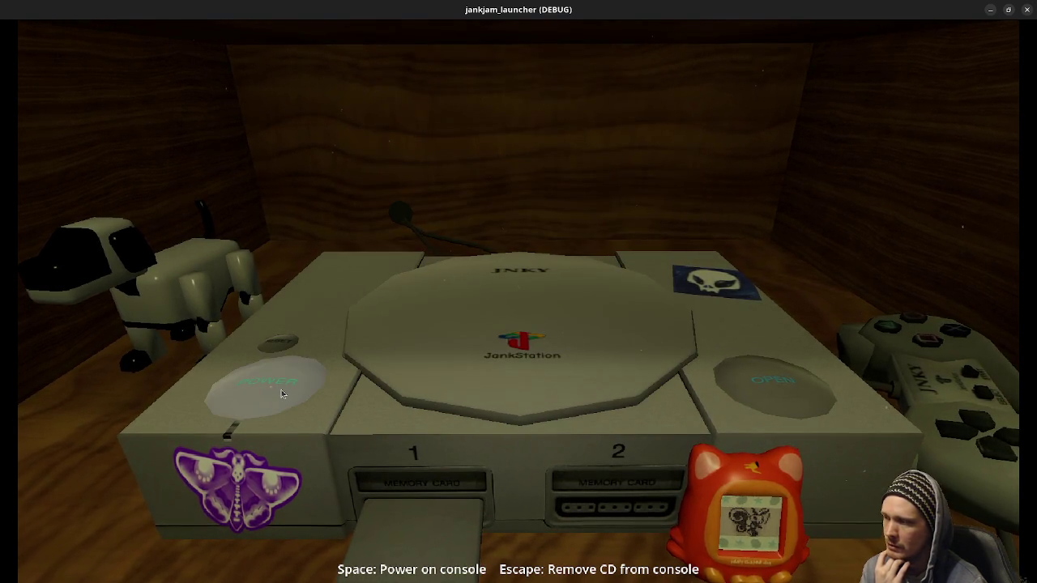
click(277, 389)
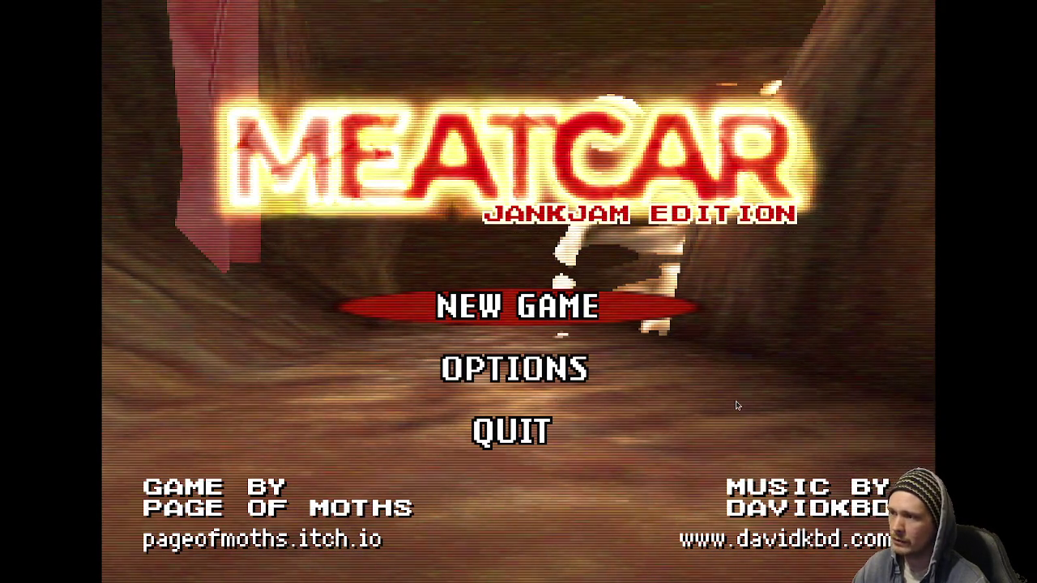
Exit Meatcar from its title screen back to the Jank Jam 2 TV screen on CH 3.
key(Escape)
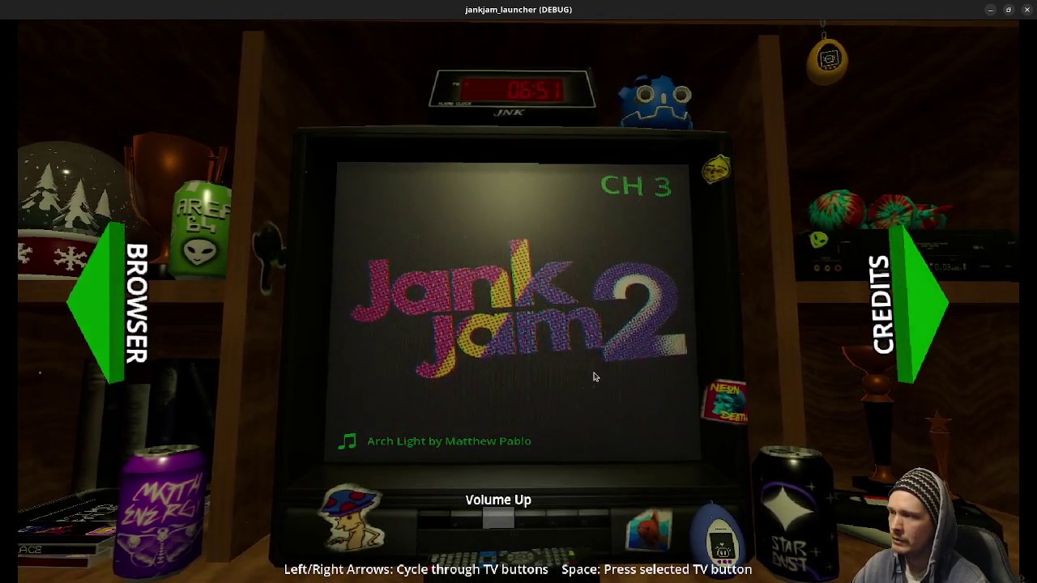
Inspect and spin the Meatcar case again, then return to the CD shelf.
click(120, 294)
click(410, 295)
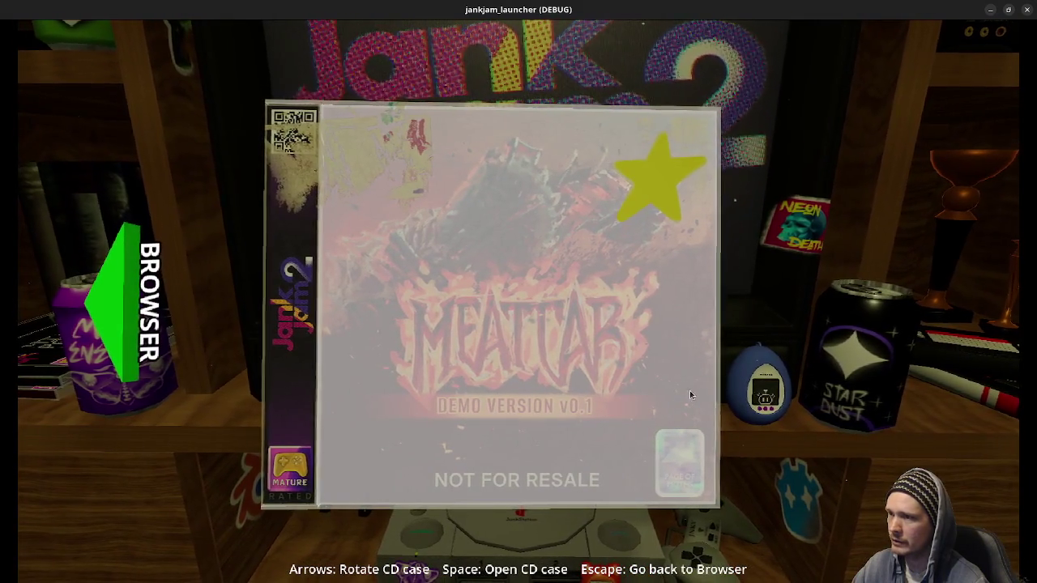
key(Left)
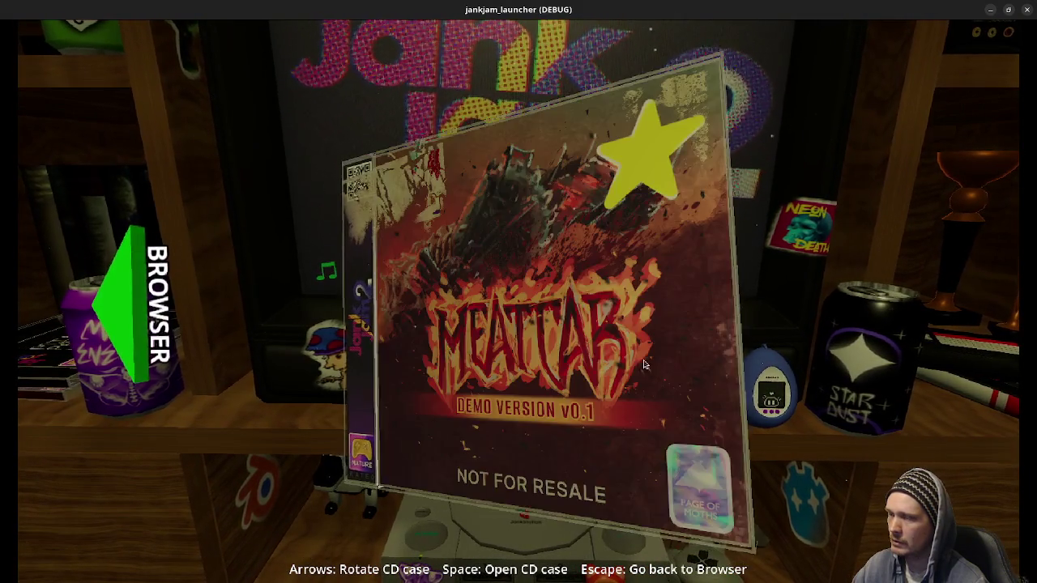
click(125, 300)
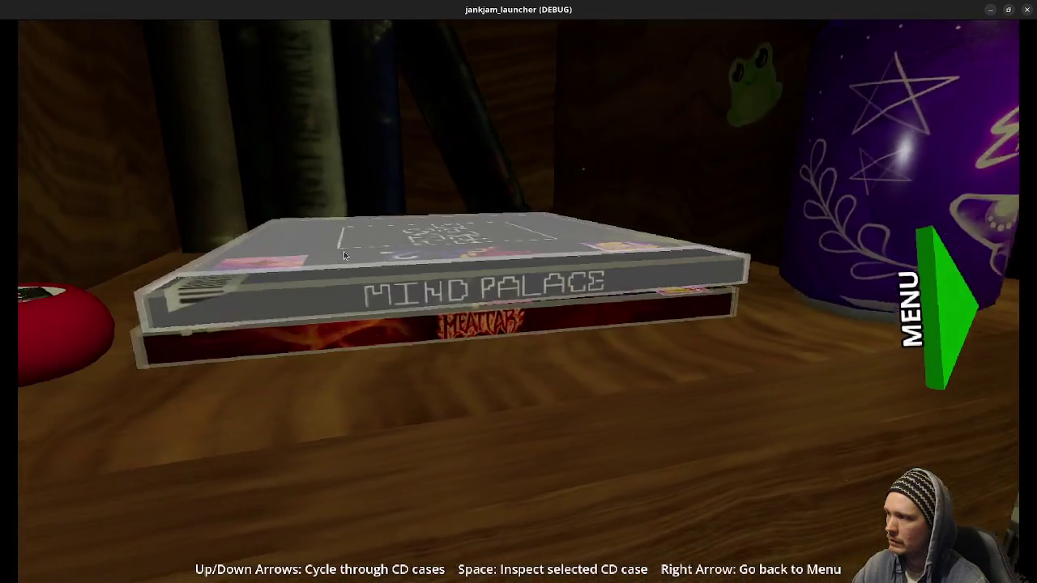
Examine the Mind Palace case's back, cover and disc, then return to the TV menu.
click(325, 261)
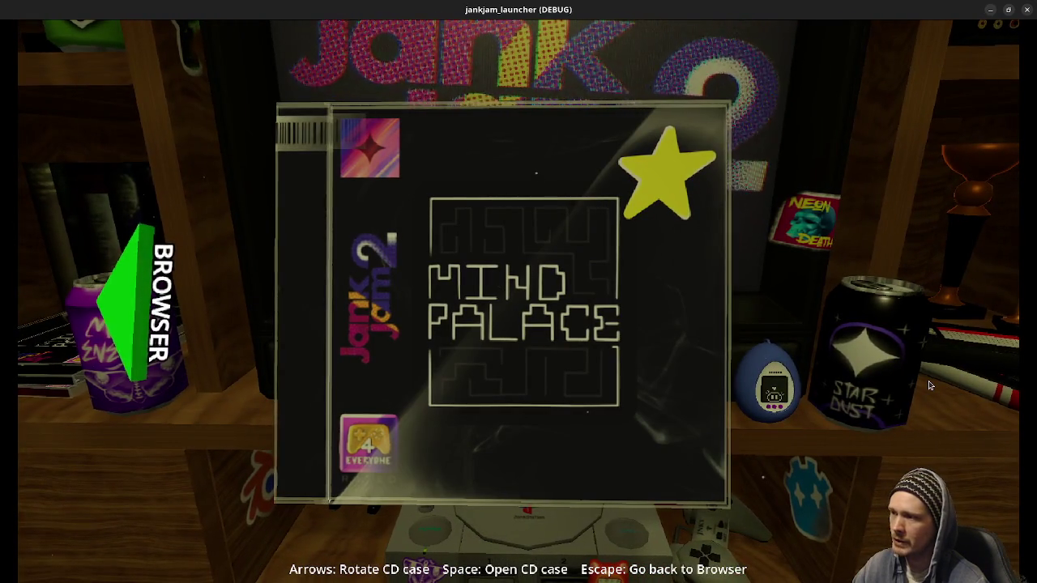
key(Left)
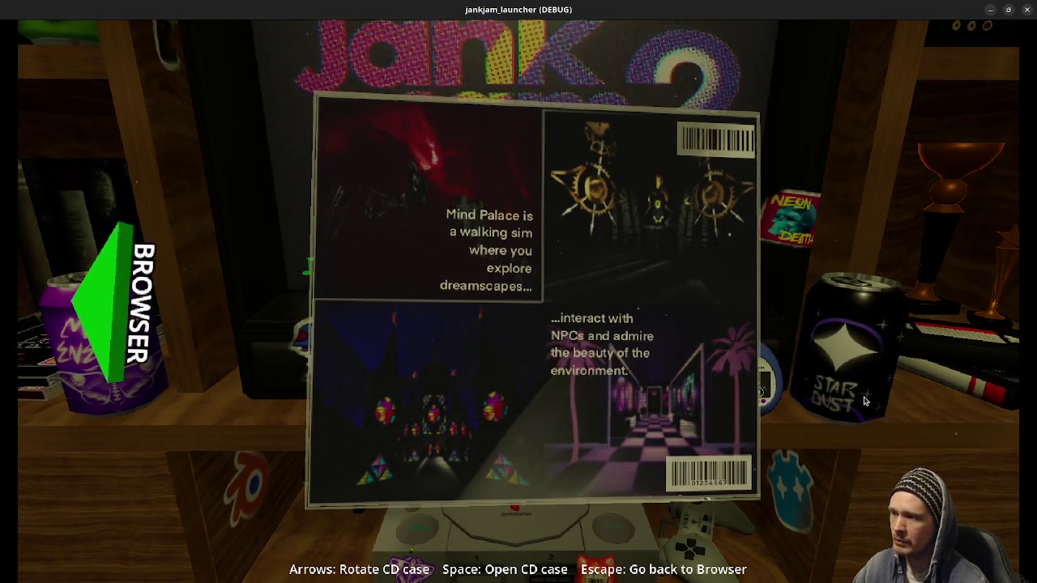
key(space)
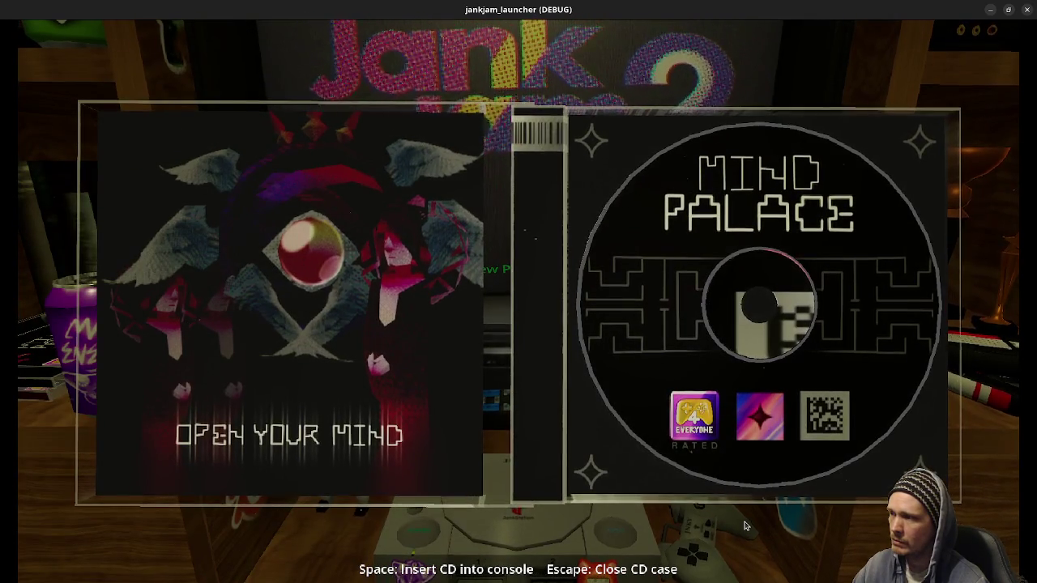
key(Escape)
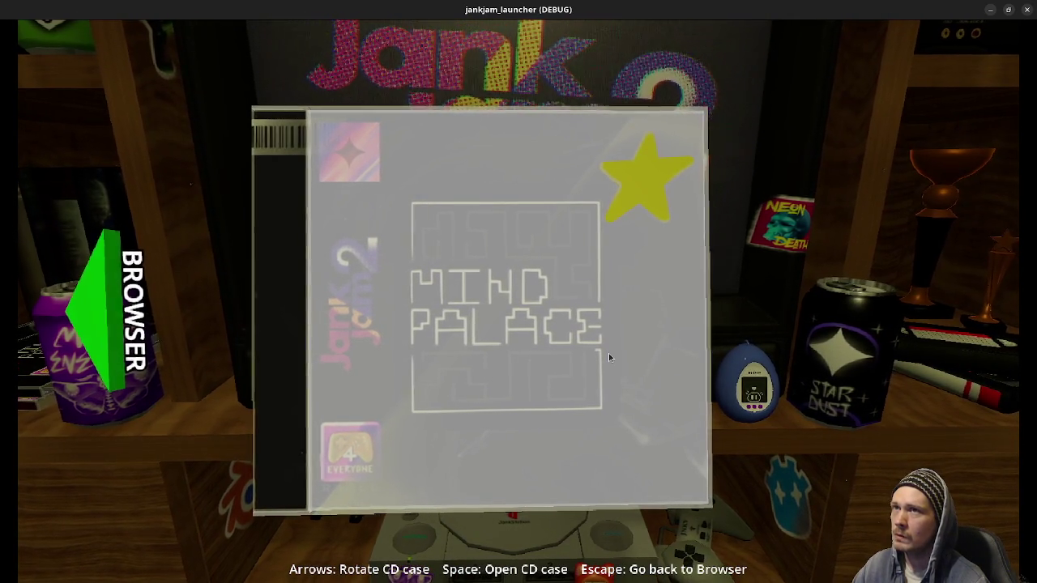
key(space)
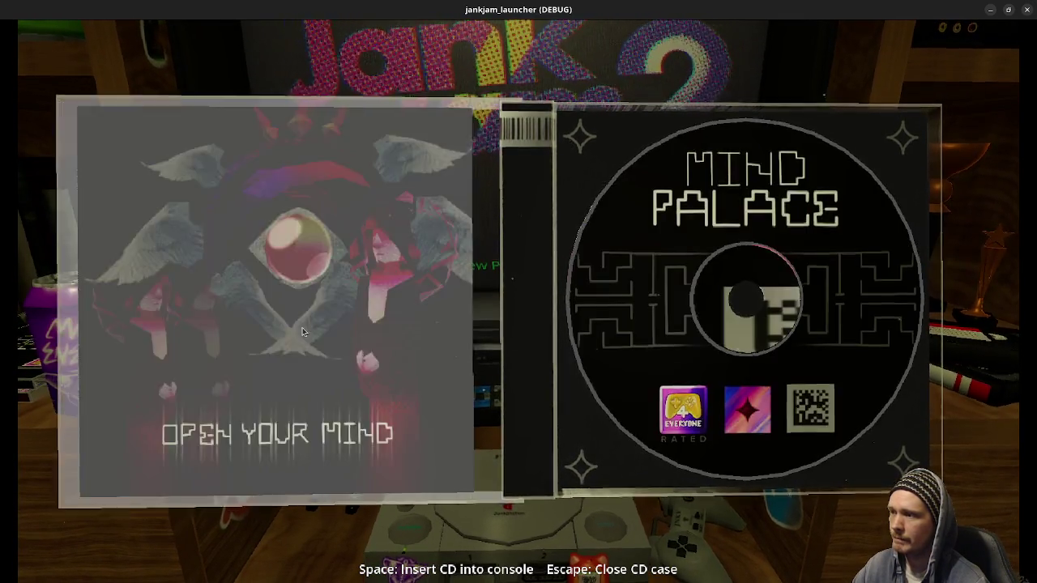
key(Escape)
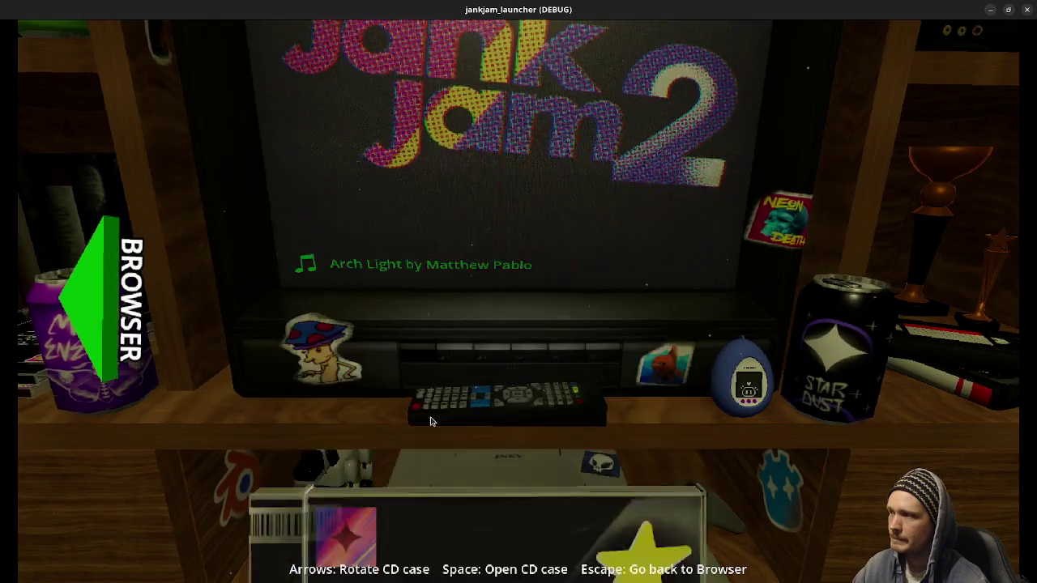
key(Escape)
key(Right)
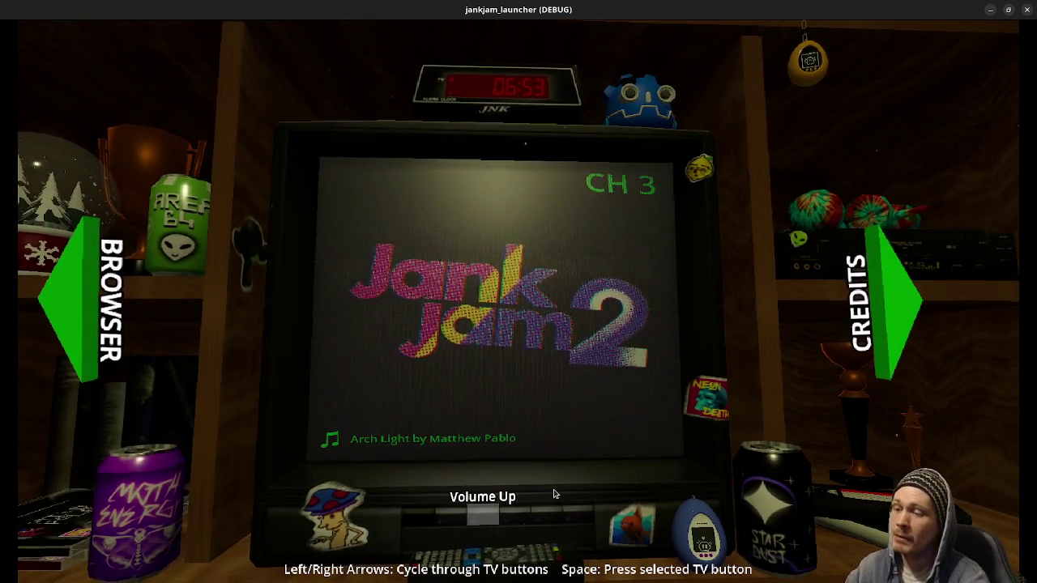
Close the jankjam_launcher (DEBUG) window to get back to the cam_rig.tscn scene.
click(1029, 8)
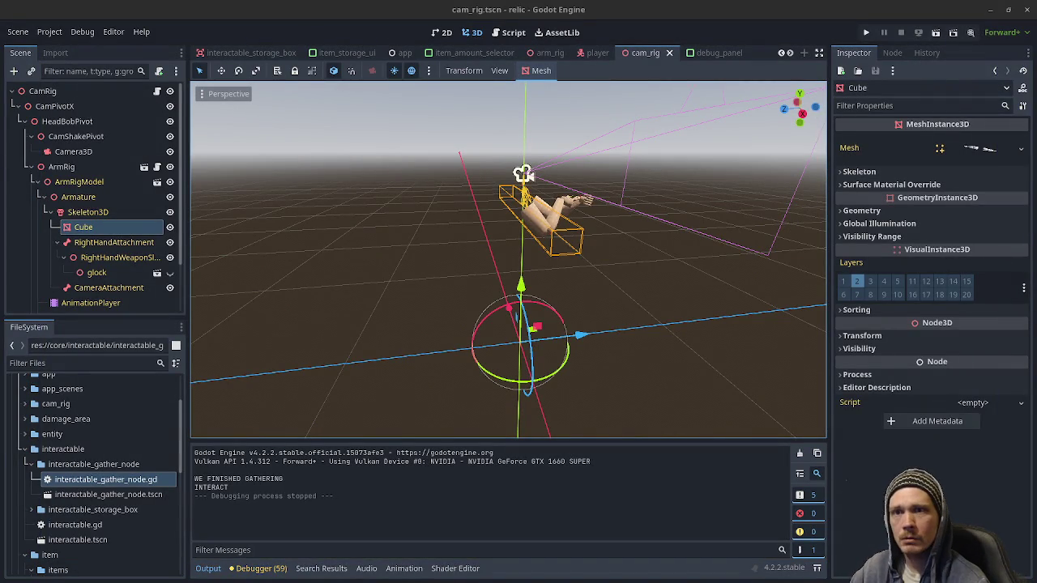
Switch to Chromium showing the Monster Hunter World Sword & Shield weapon tree page.
key(alt+Tab)
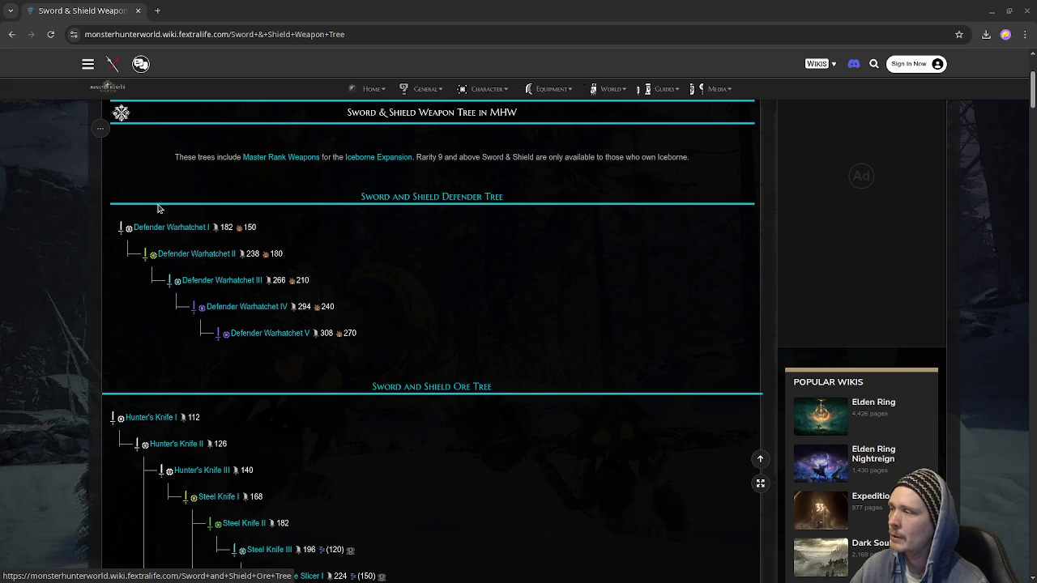
Look over the Defender Tree weapon list, then close the wiki tab.
drag(114, 168, 379, 369)
click(381, 352)
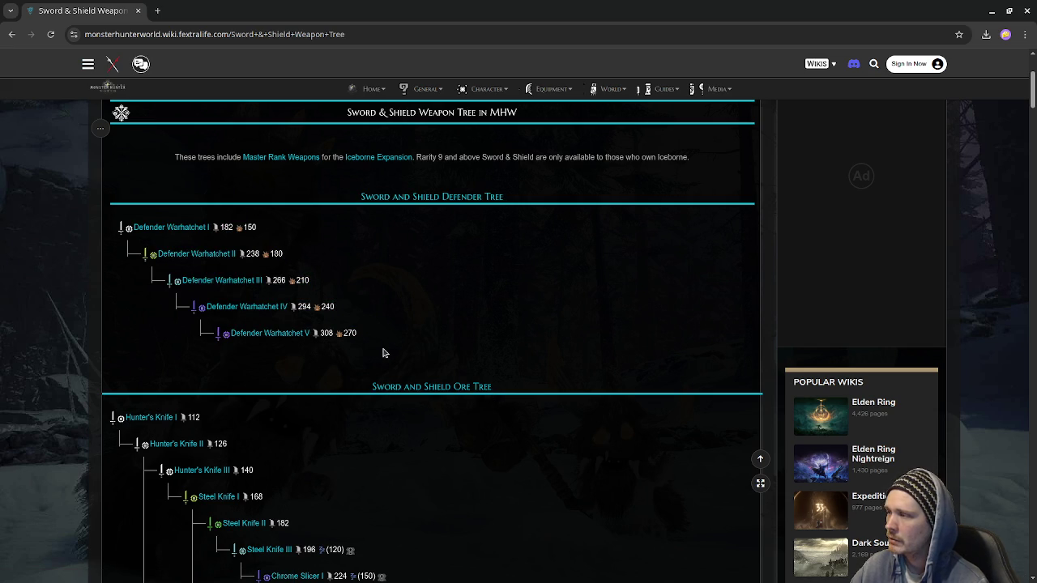
scroll(366, 364, down, 2)
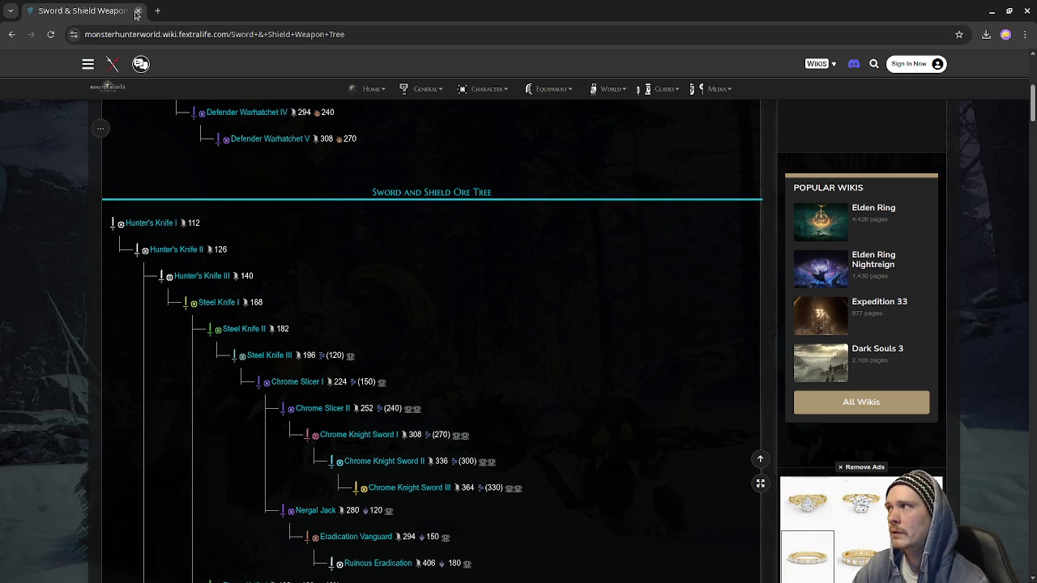
click(137, 14)
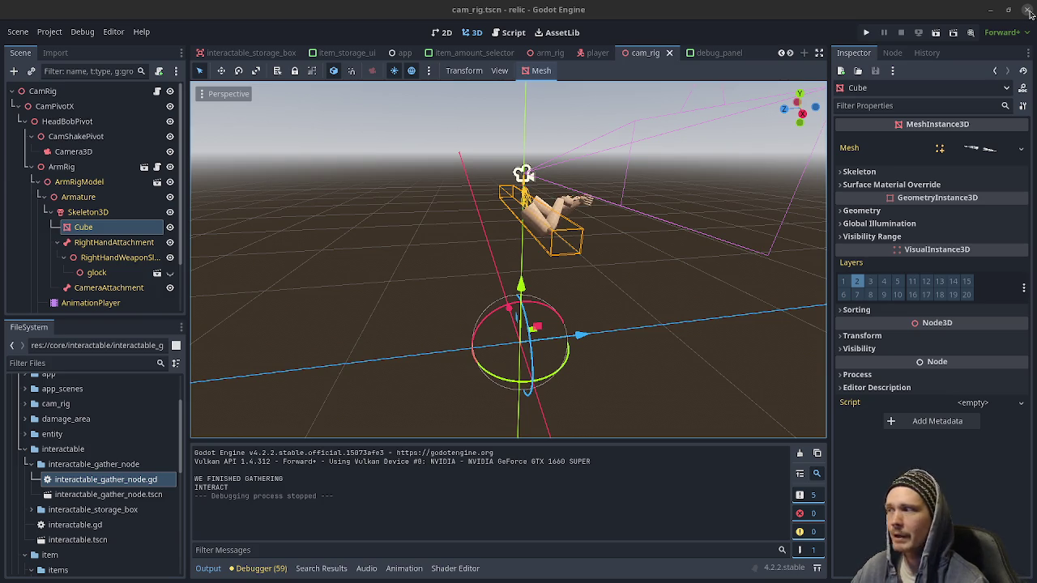
click(1026, 12)
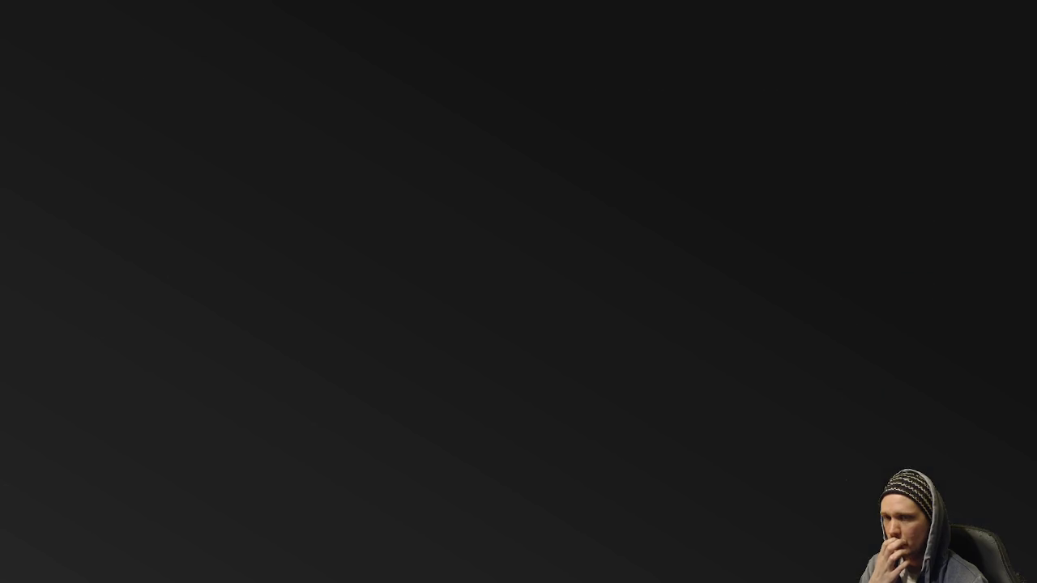
key(super)
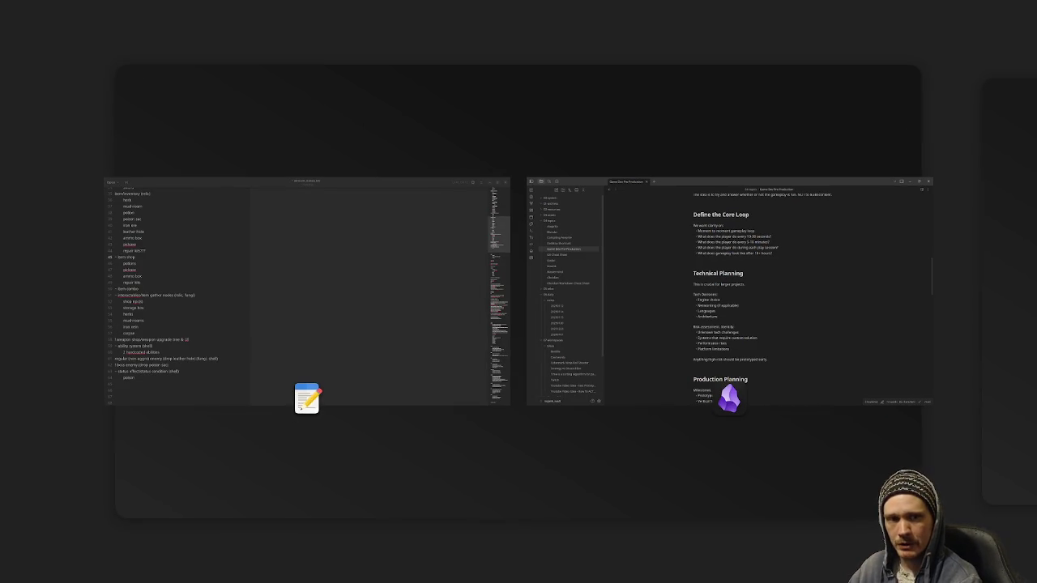
key(super)
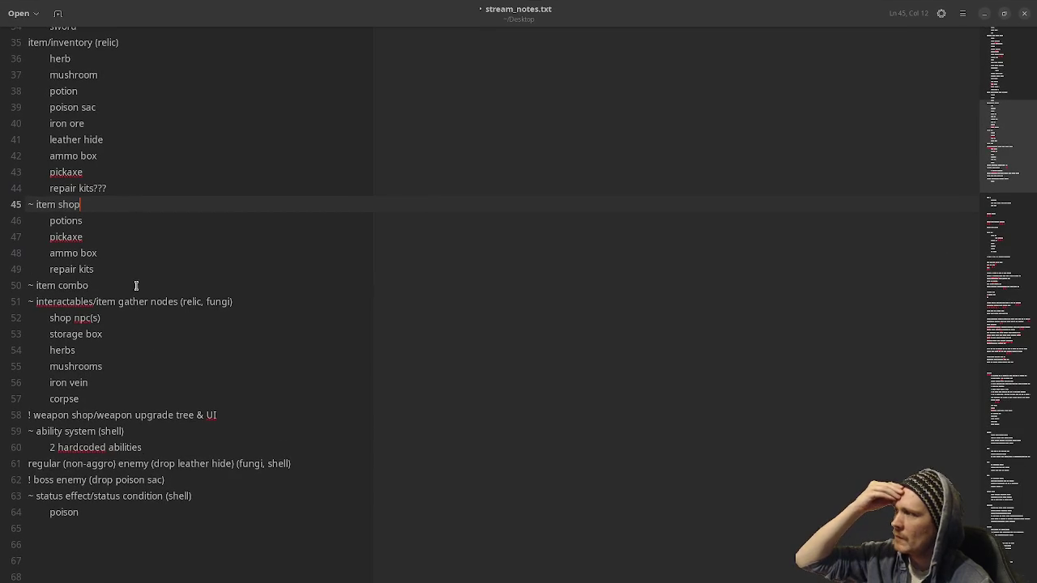
scroll(238, 407, up, 10)
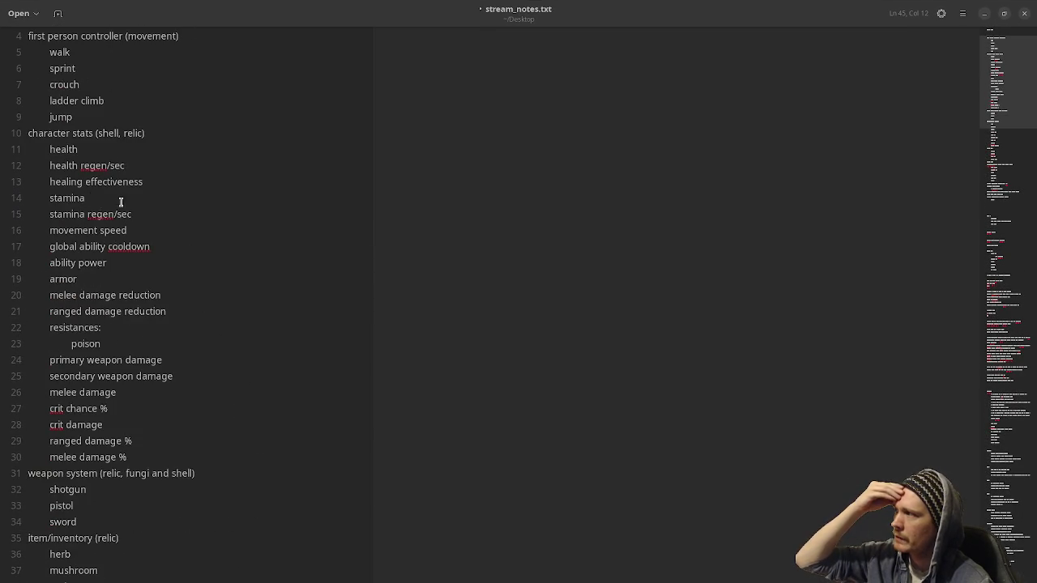
scroll(111, 154, up, 1)
scroll(111, 307, down, 2)
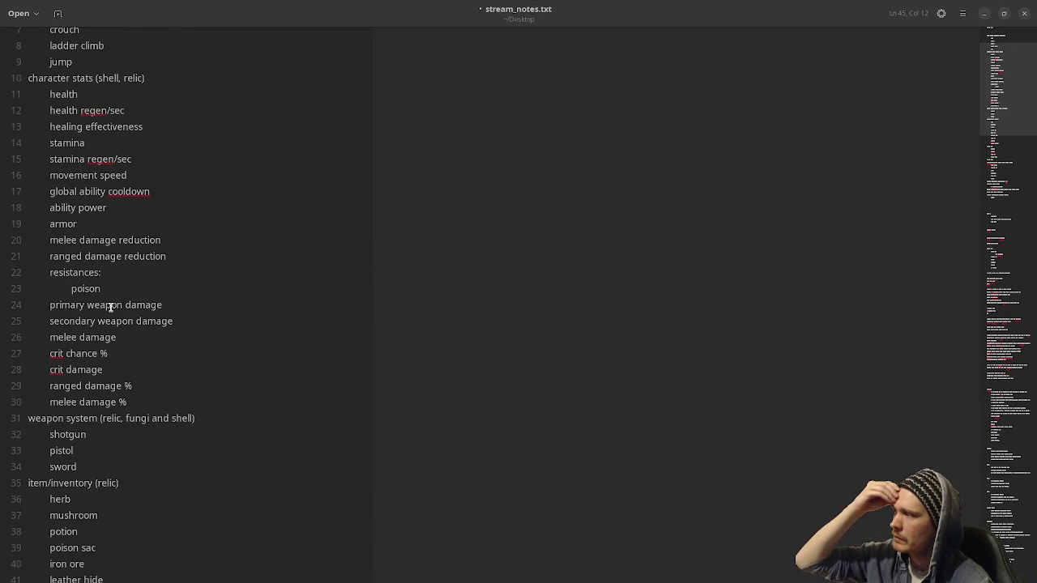
scroll(111, 307, down, 2)
scroll(101, 355, up, 3)
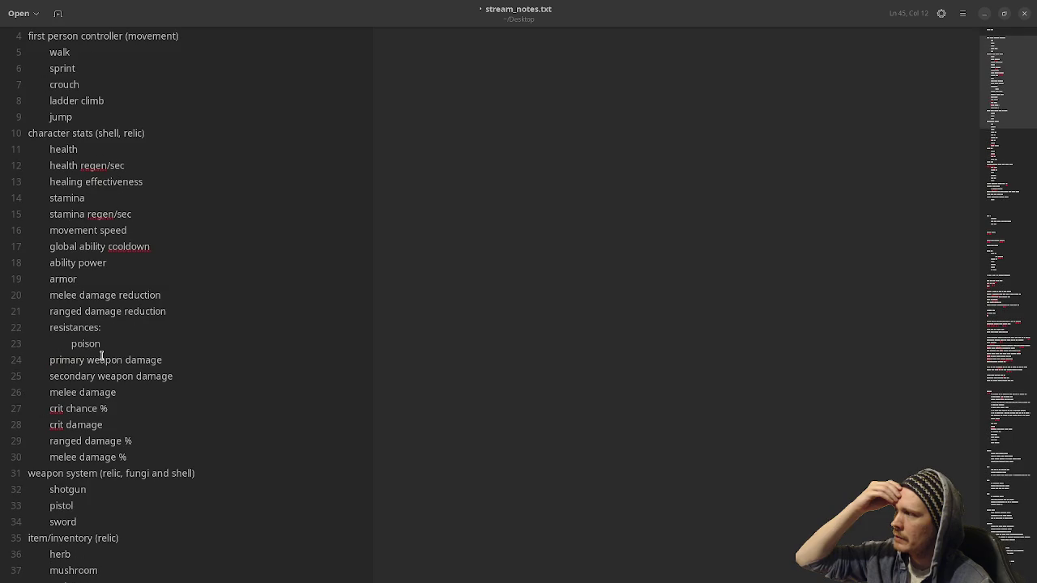
mouse_move(42, 143)
mouse_down()
mouse_move(134, 396)
mouse_move(132, 453)
mouse_up()
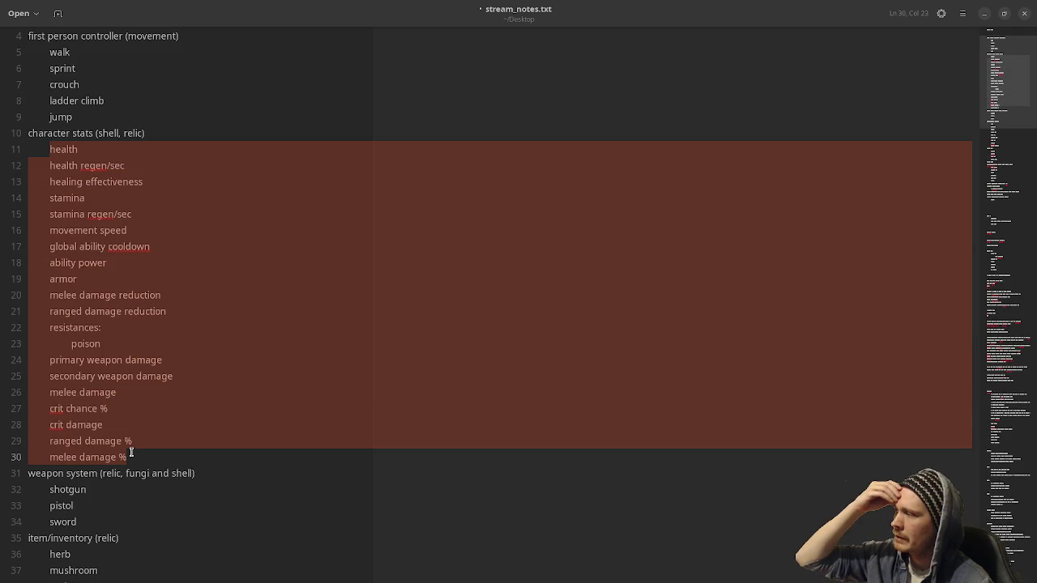
click(81, 181)
scroll(79, 185, up, 1)
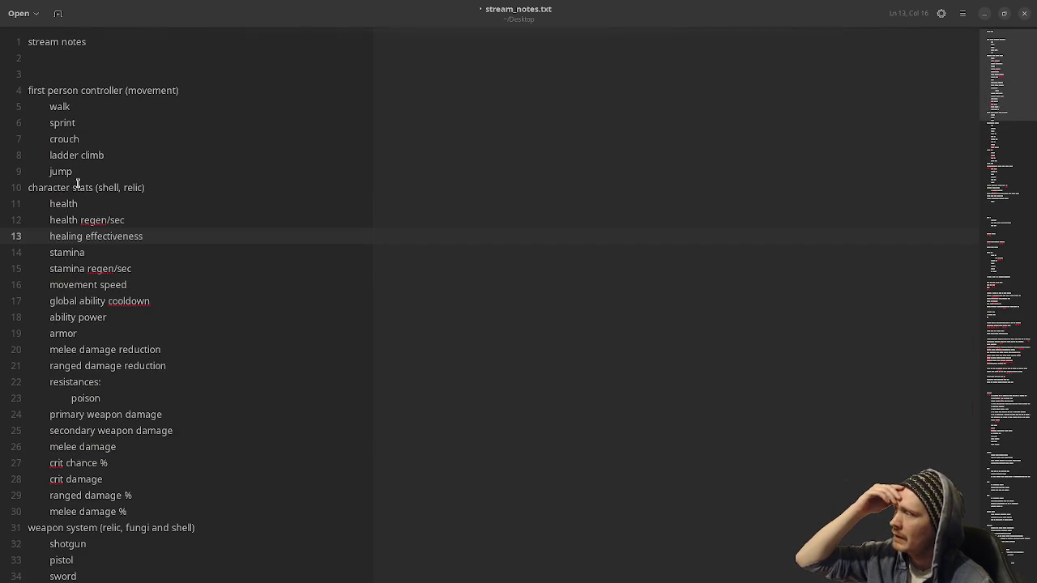
click(35, 92)
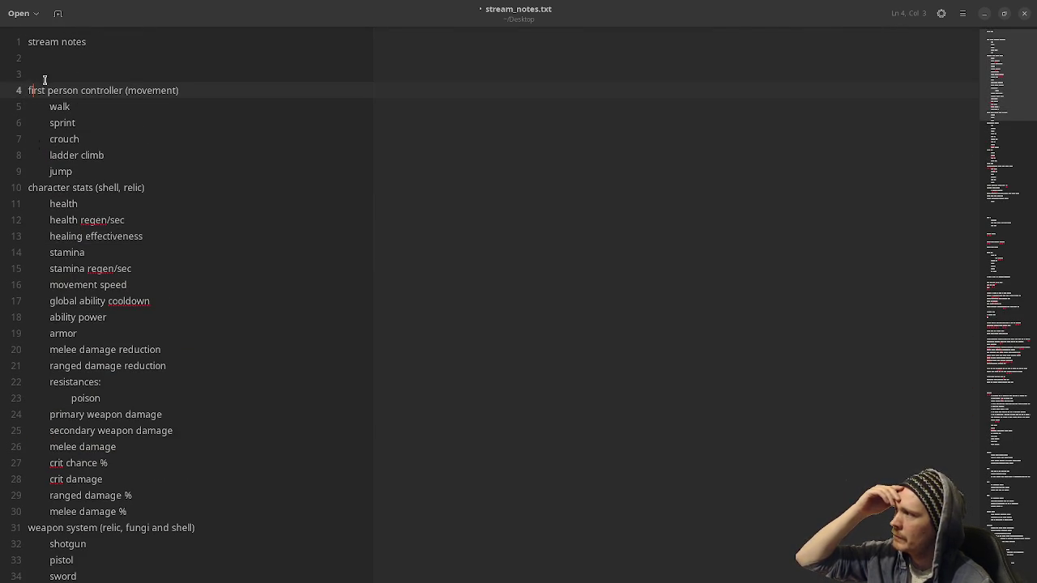
scroll(36, 258, down, 1)
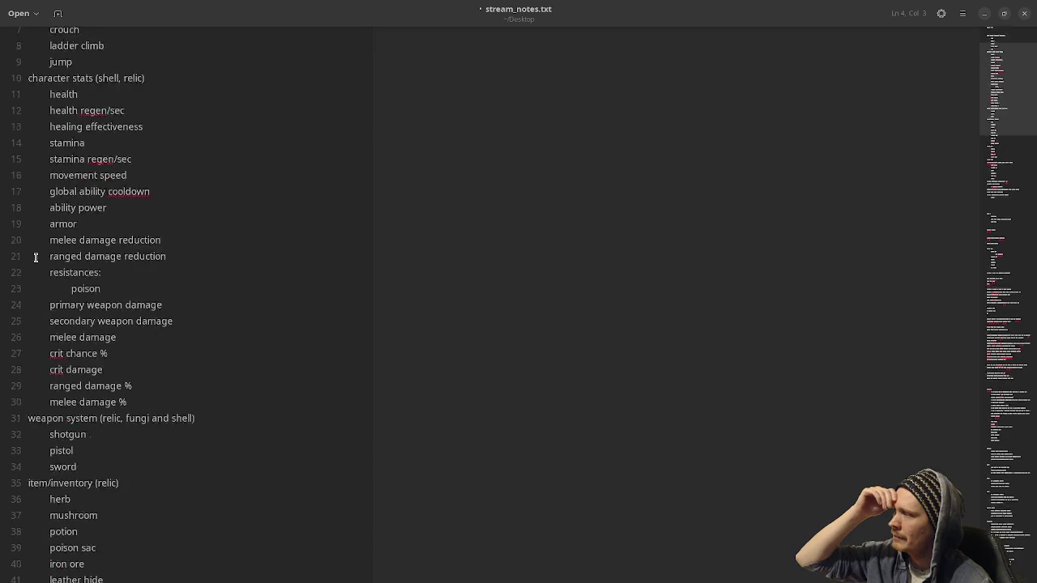
scroll(36, 258, down, 9)
scroll(35, 340, down, 5)
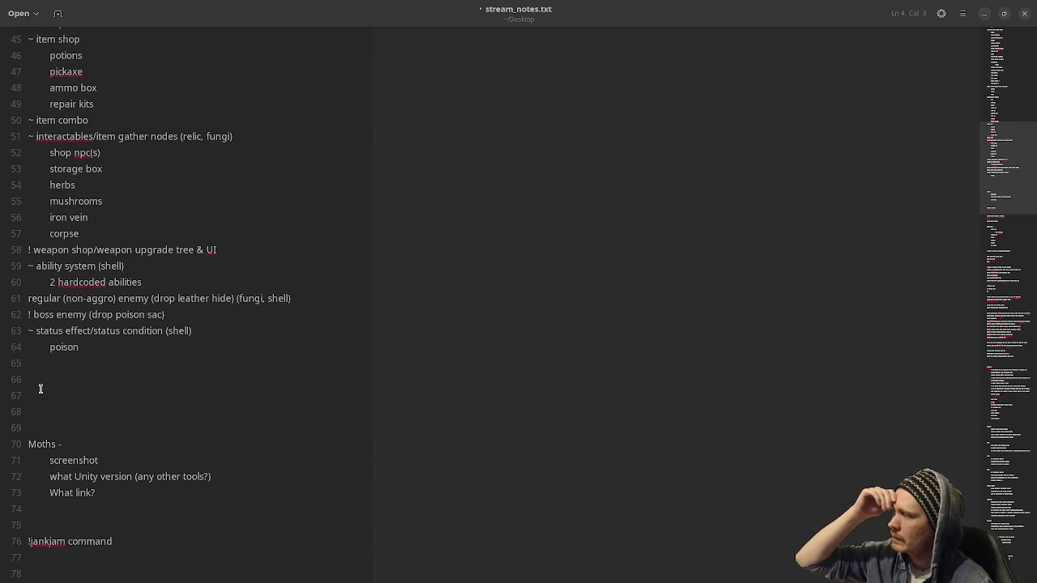
click(25, 317)
scroll(74, 340, up, 3)
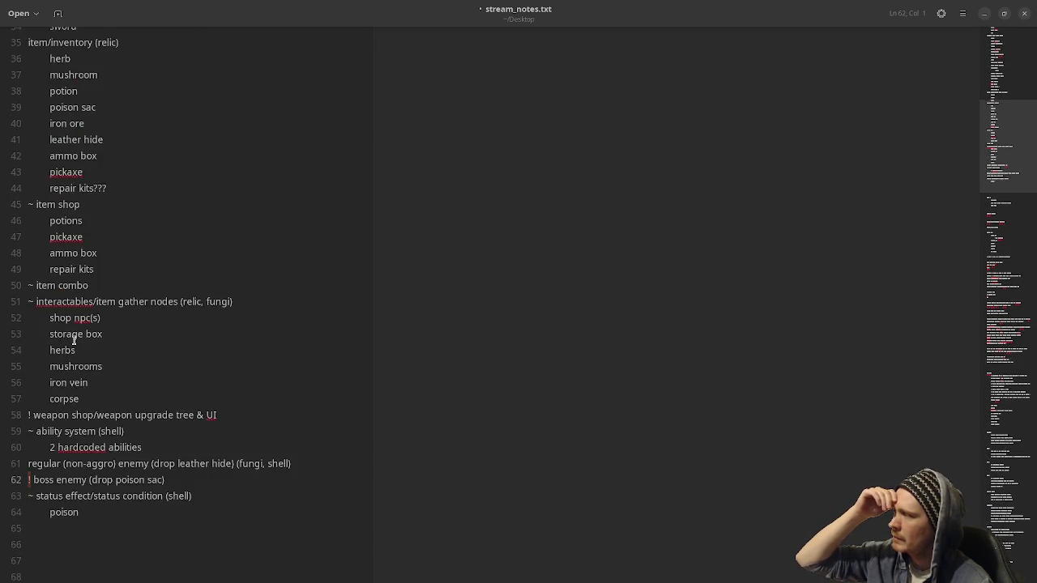
scroll(73, 341, up, 11)
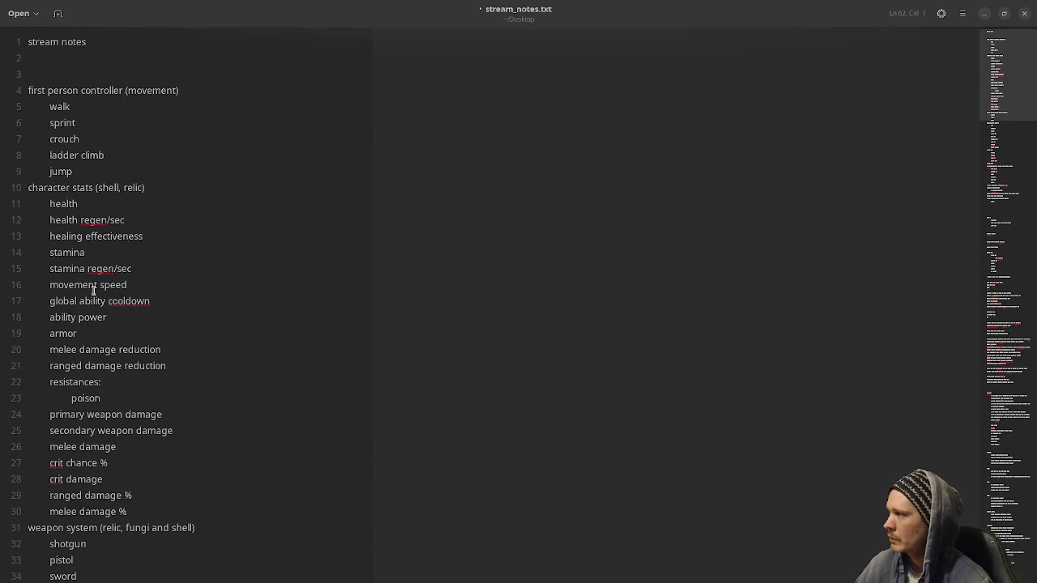
scroll(79, 332, down, 12)
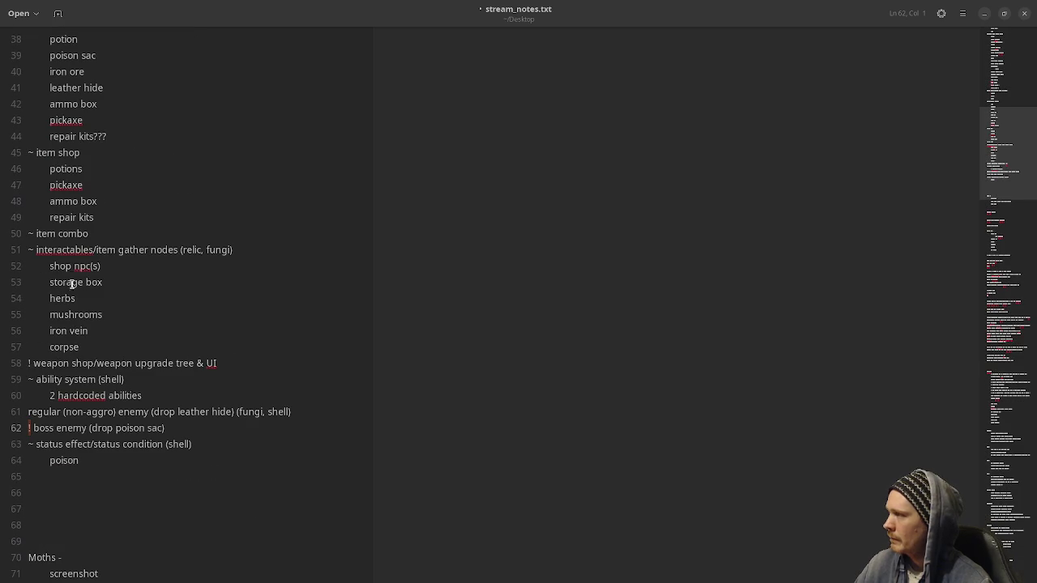
click(33, 153)
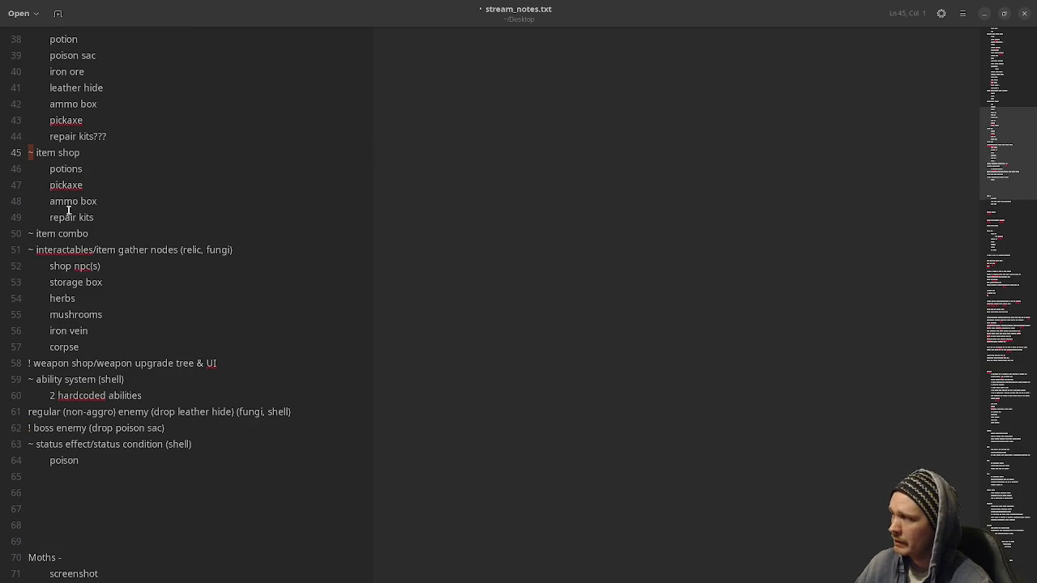
click(24, 367)
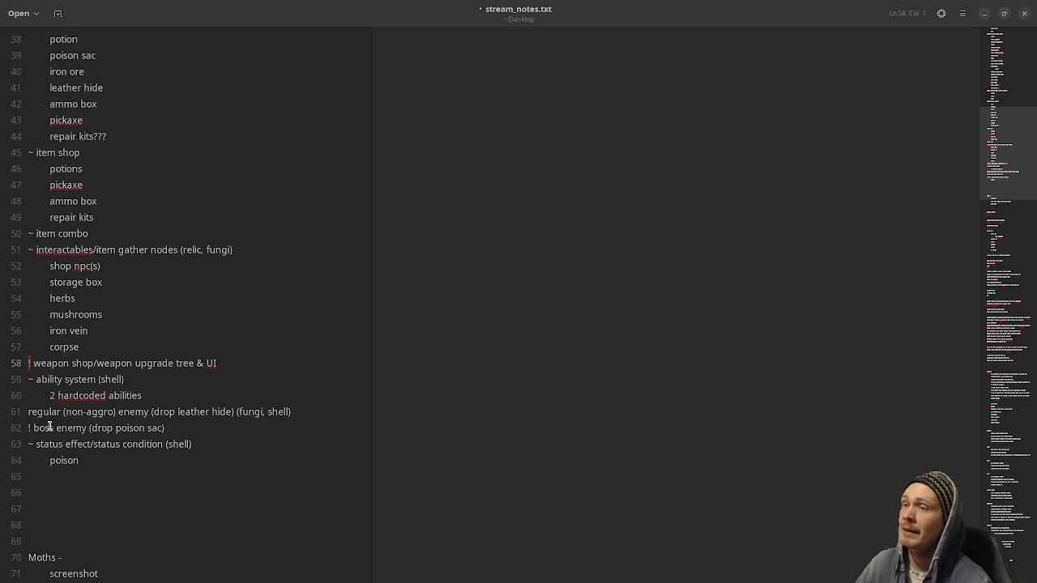
scroll(81, 446, up, 9)
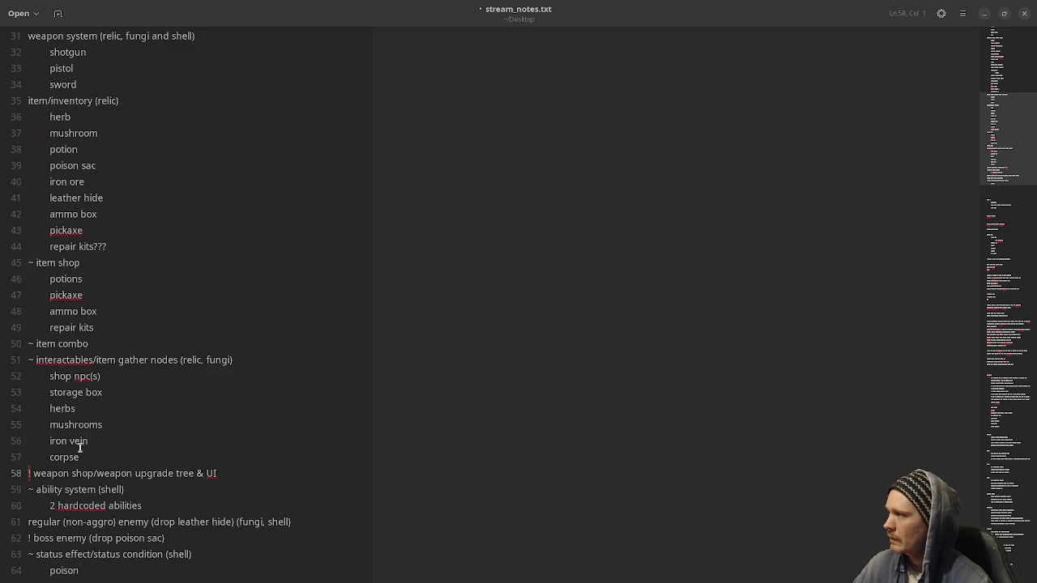
scroll(89, 443, up, 1)
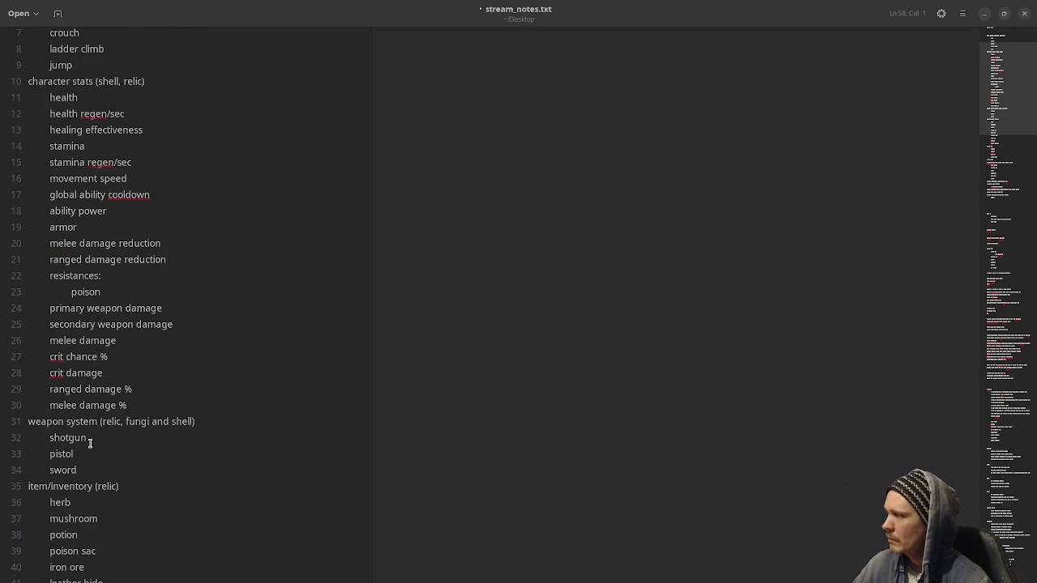
scroll(90, 443, up, 2)
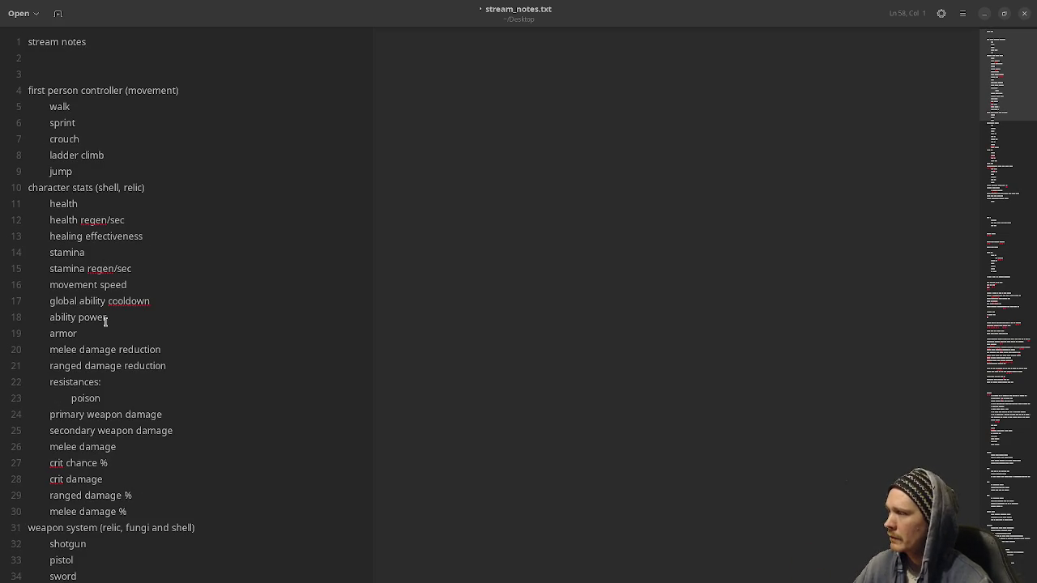
scroll(106, 382, down, 12)
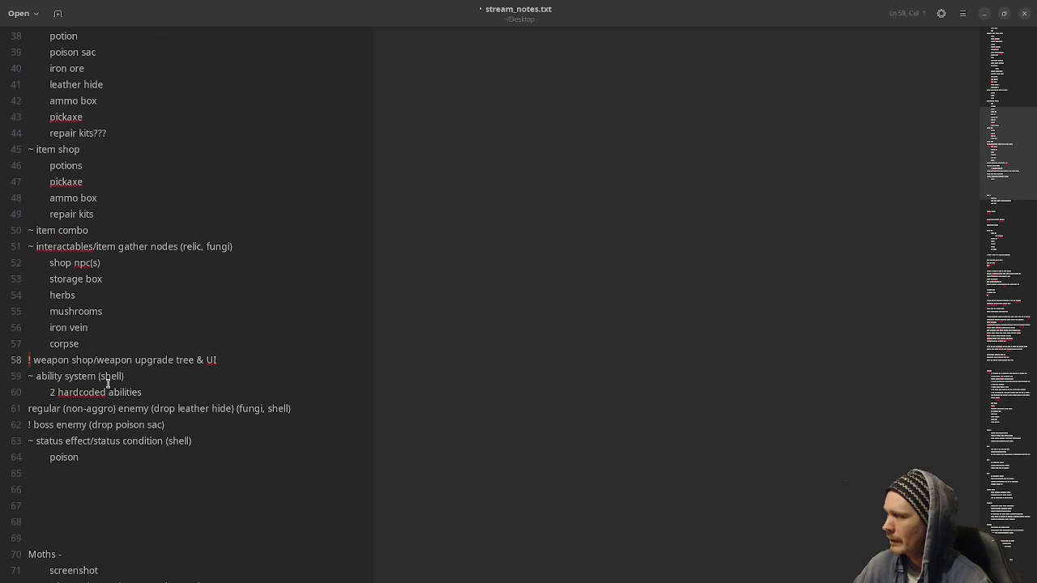
Run the fungi project in a debug window and walk up to the Item Shop NPC.
click(984, 13)
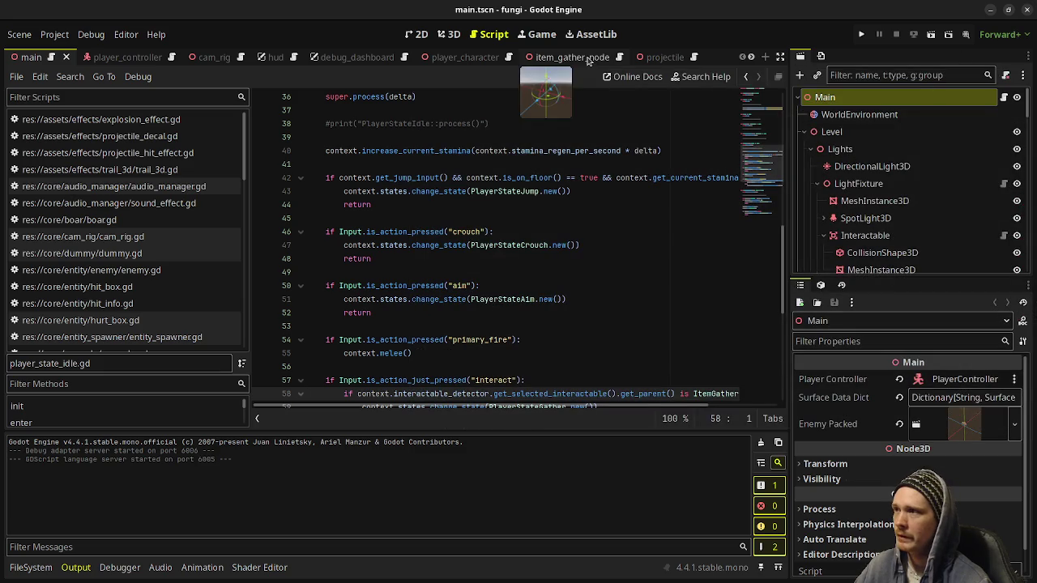
click(861, 35)
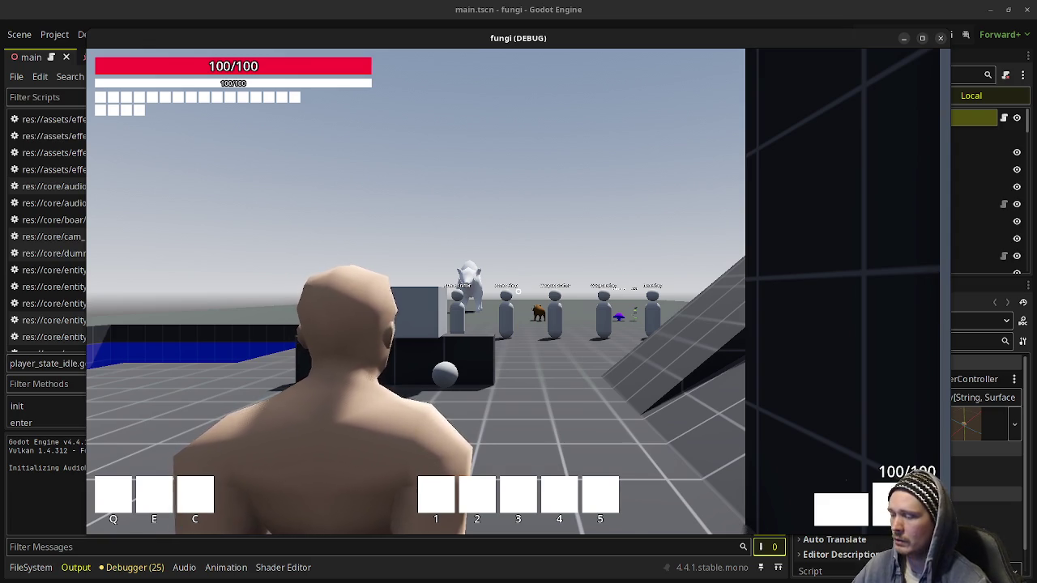
key(w)
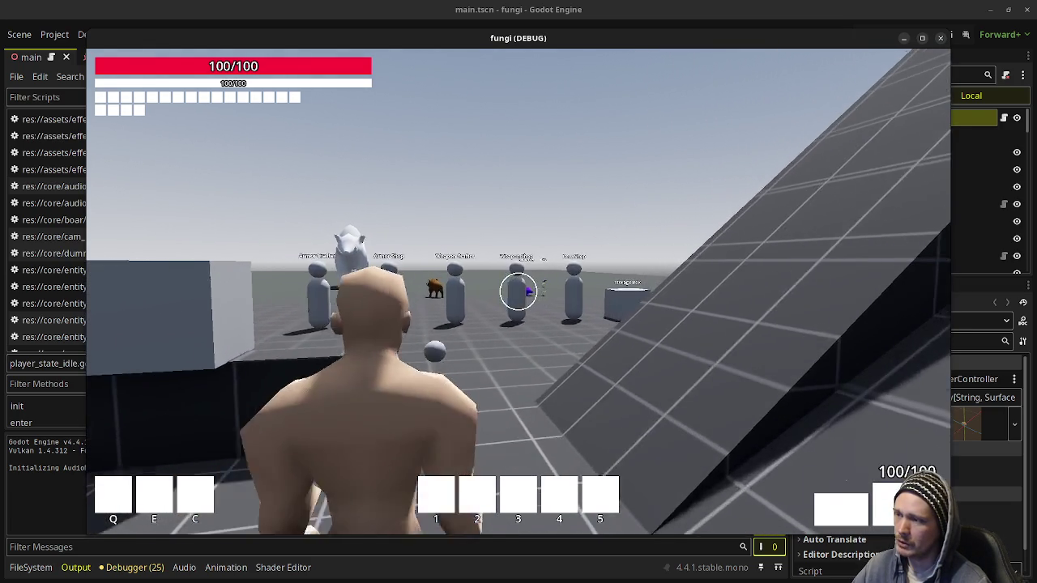
key(shift+w)
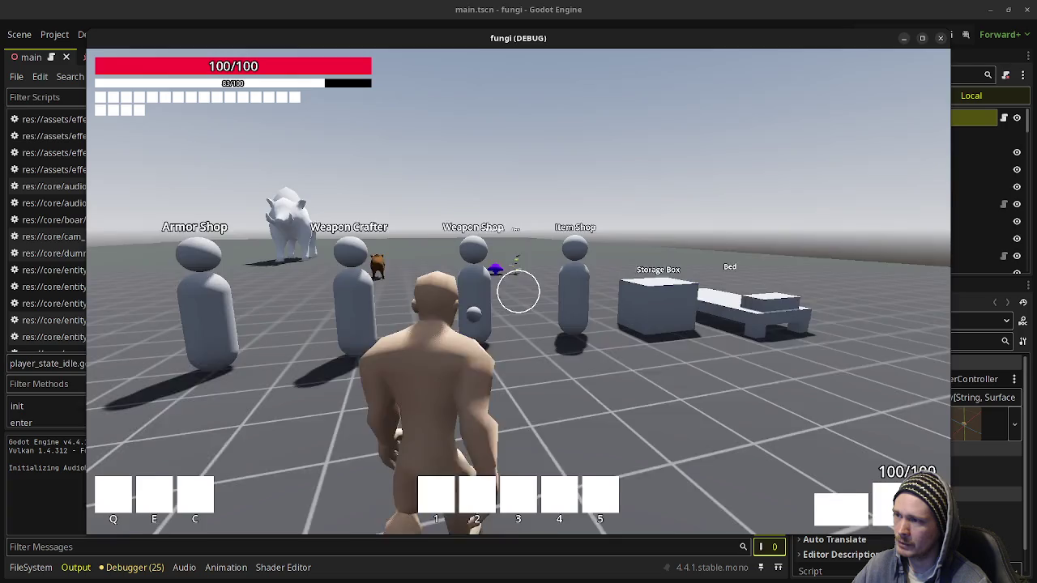
key(w)
Reach the Mushroom and Herb pickups, check the inventory, and attack the boar.
key(shift+w)
key(w)
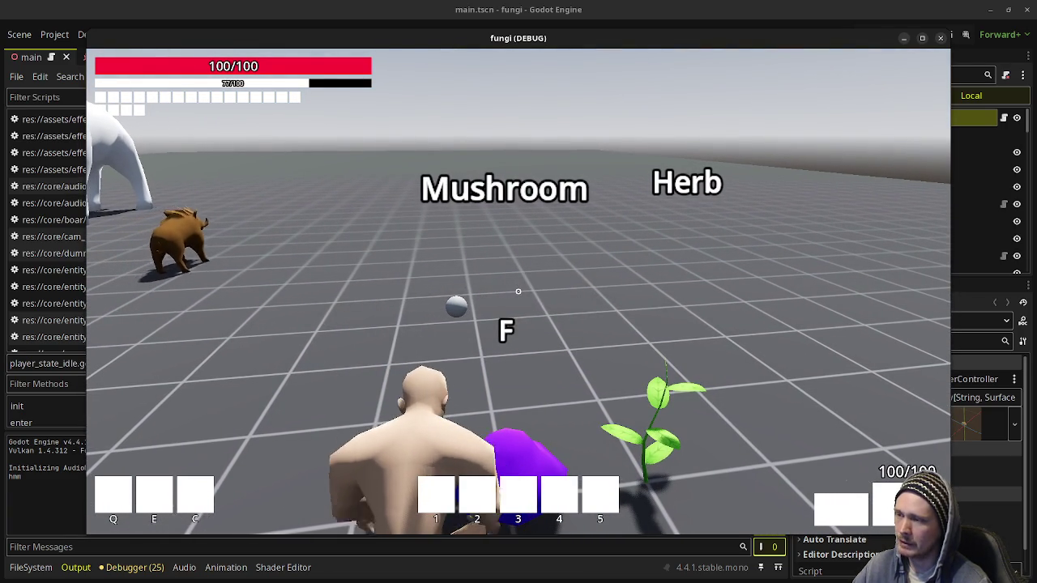
key(a)
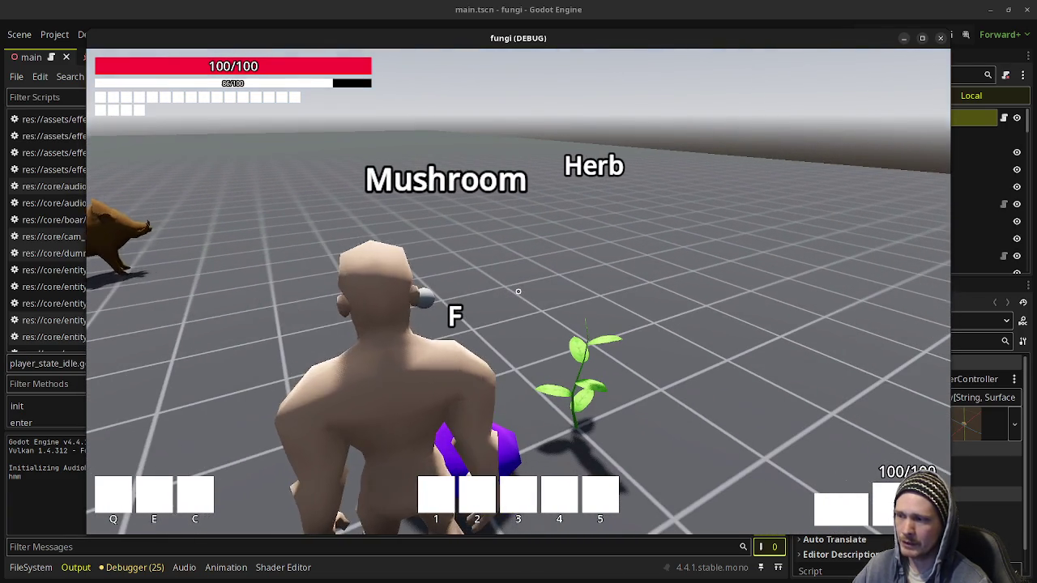
key(i)
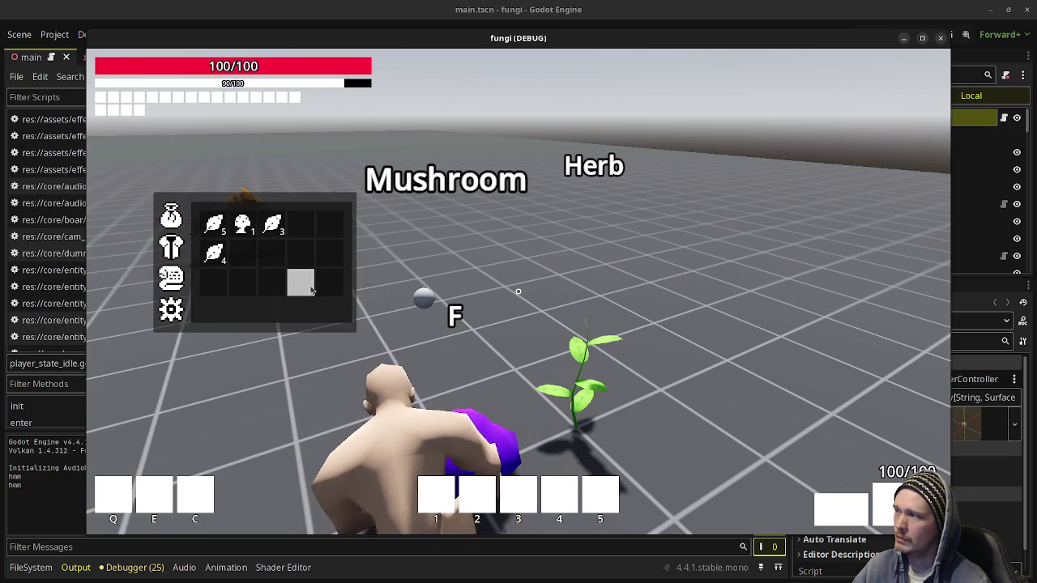
key(i)
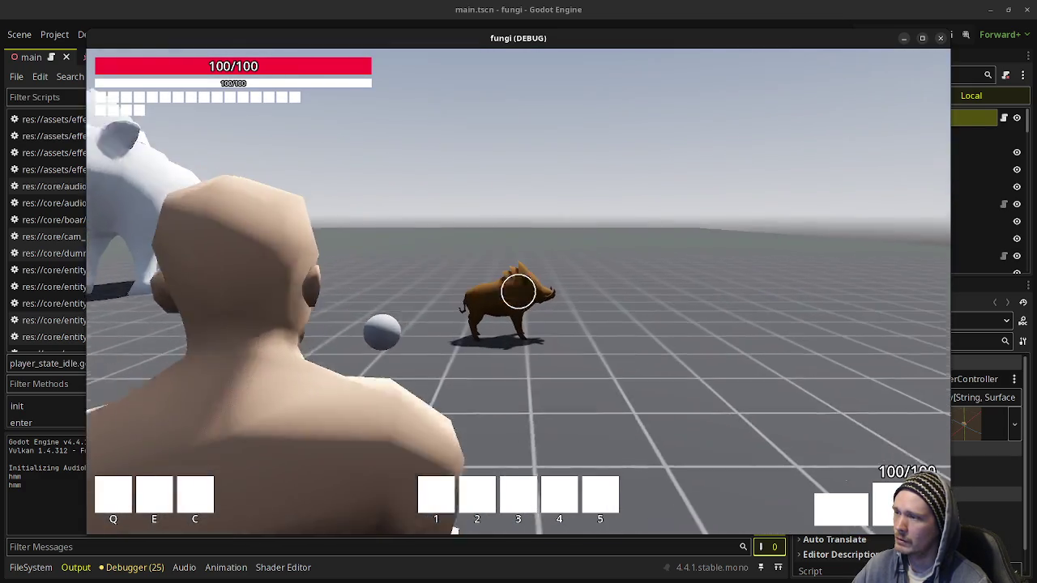
click(518, 291)
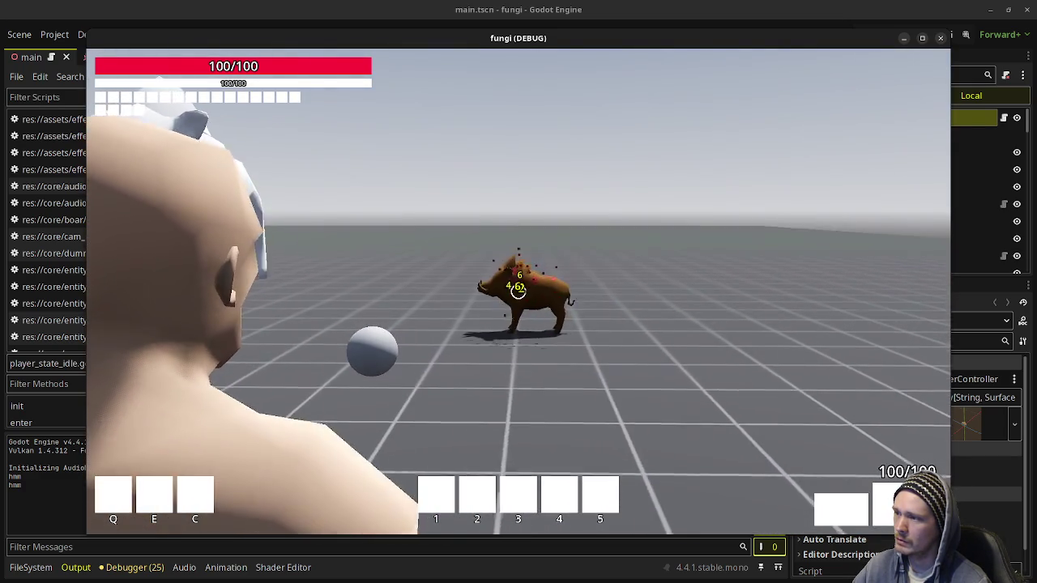
Hit the boar again, then sprint past the shops and cowboy NPC and roll forward.
click(518, 292)
key(shift+w)
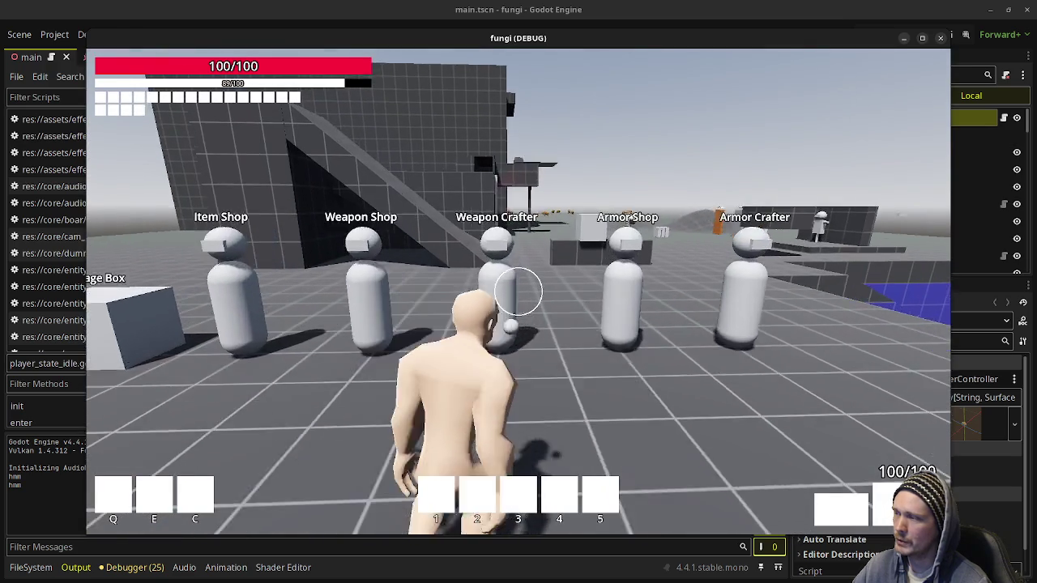
key(shift+w)
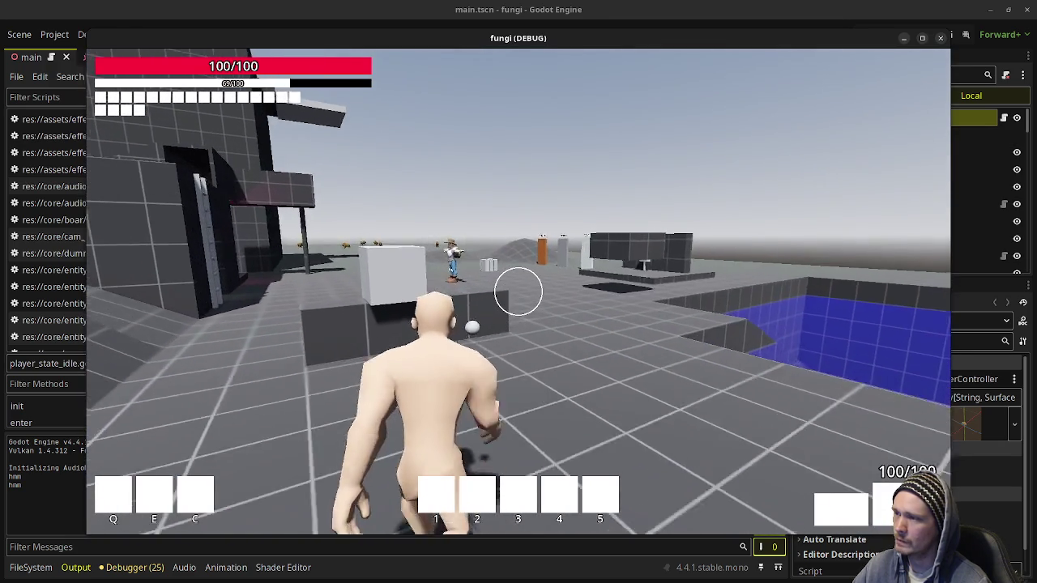
key(shift+w)
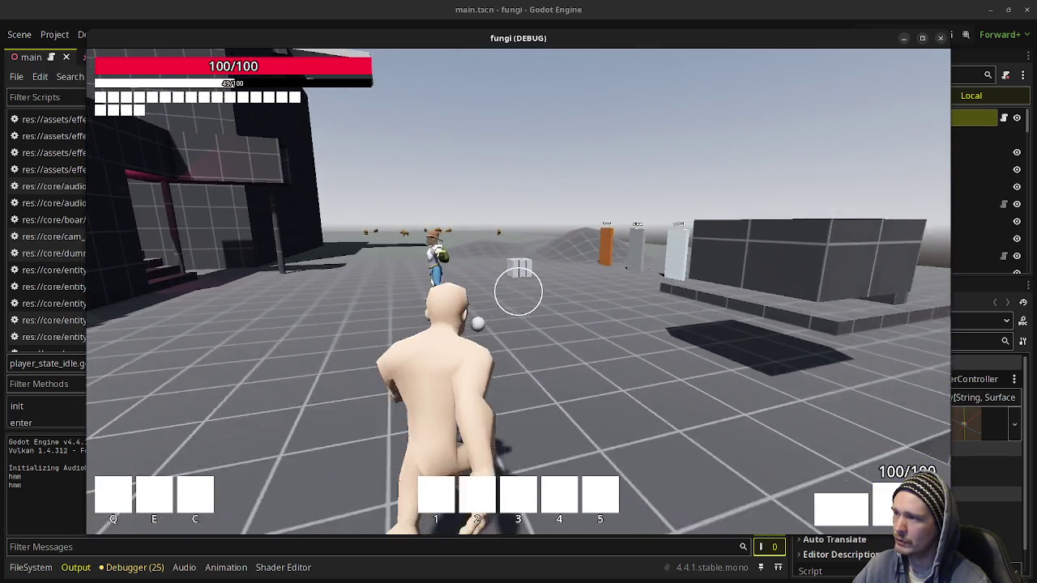
key(w)
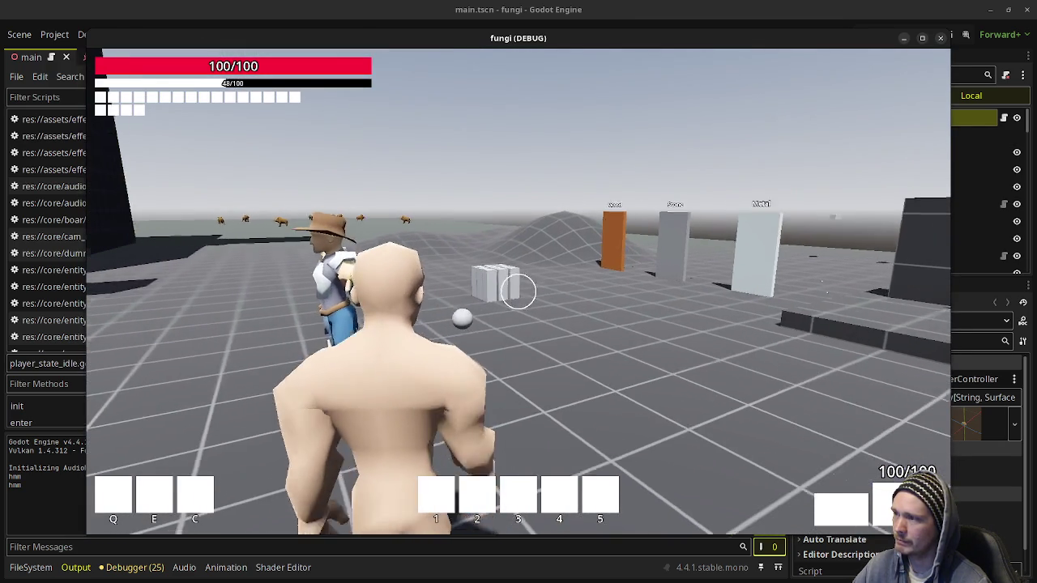
key(w)
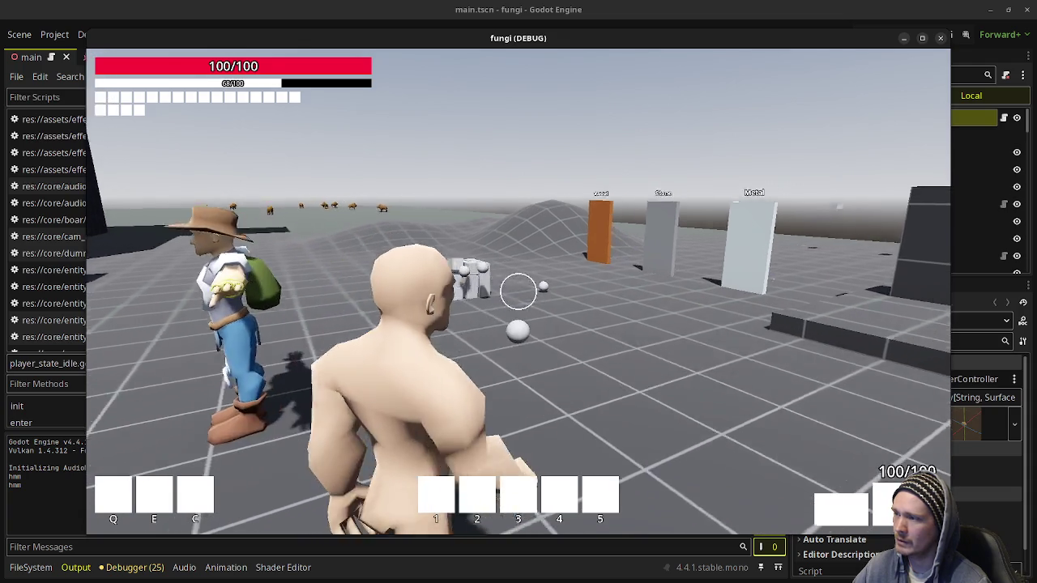
key(space)
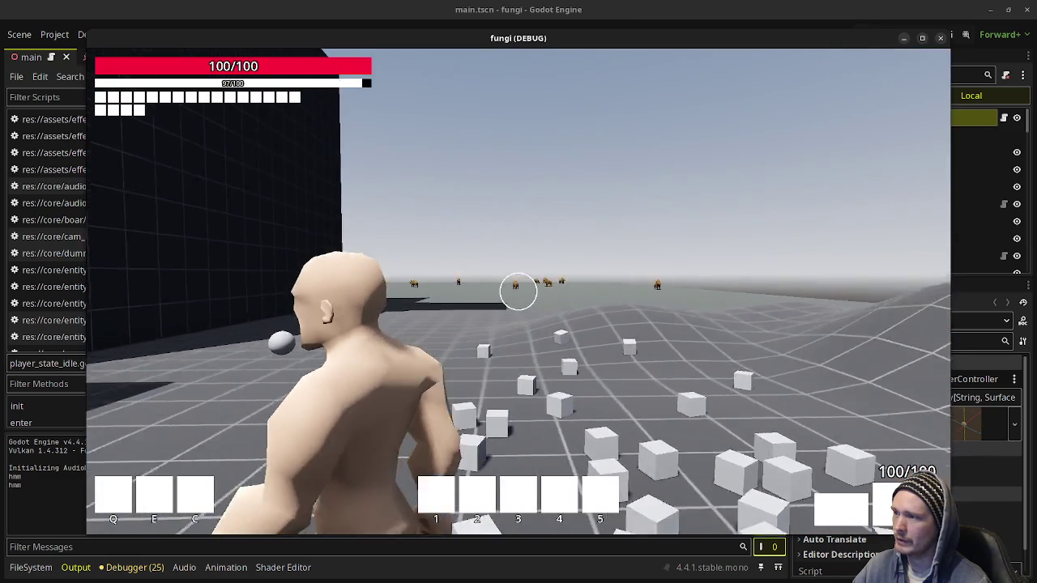
Check the inventory, peek into the tiled room, then enter the dark grid room.
key(Tab)
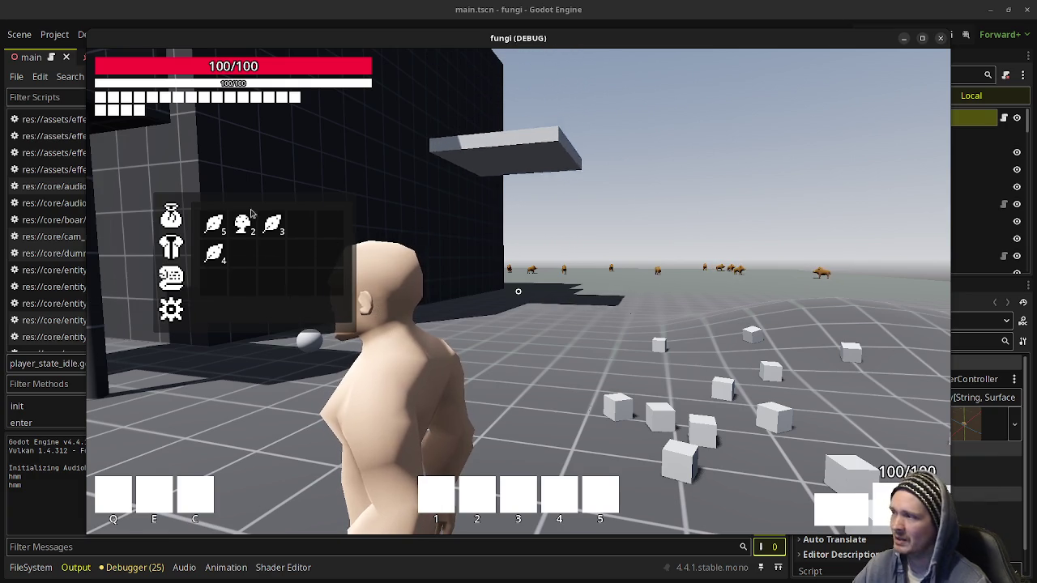
key(Tab)
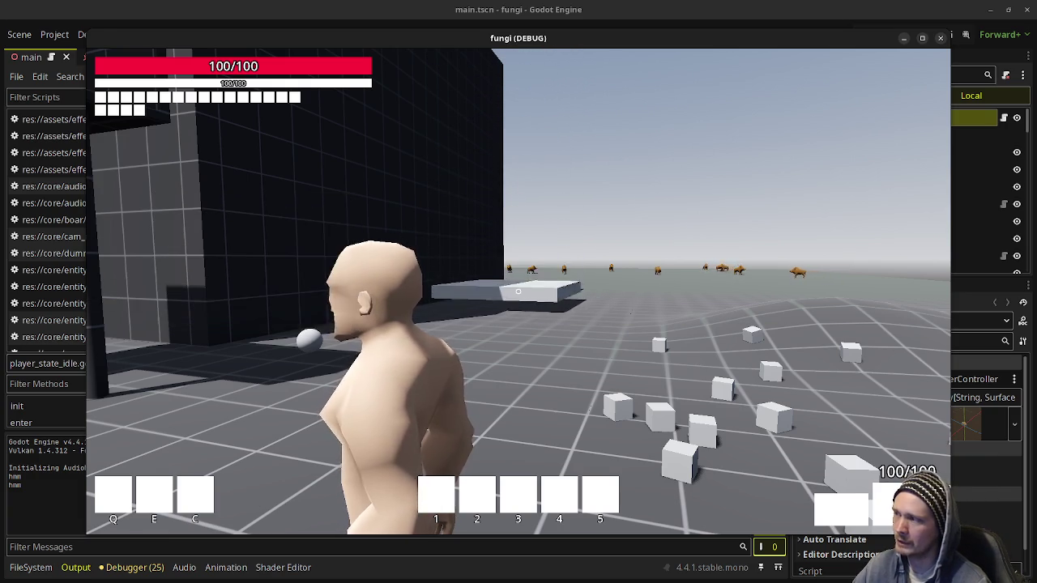
key(w)
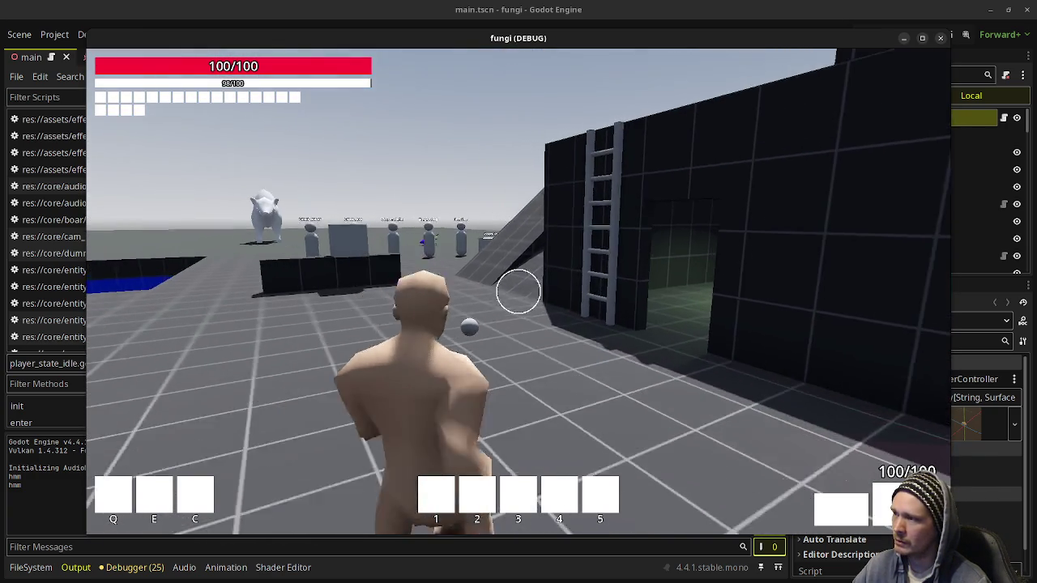
key(w)
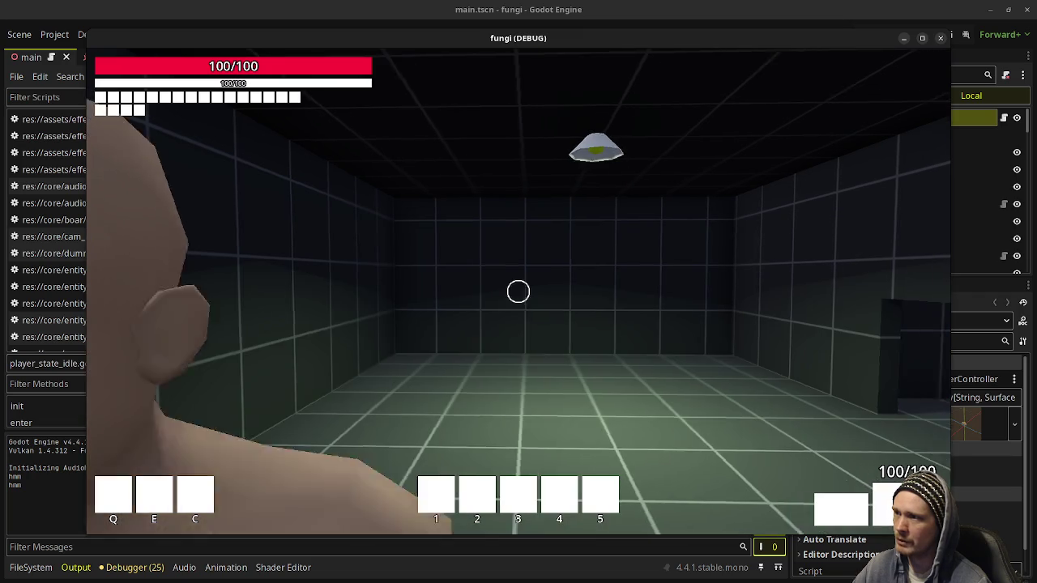
scroll(519, 290, down, 3)
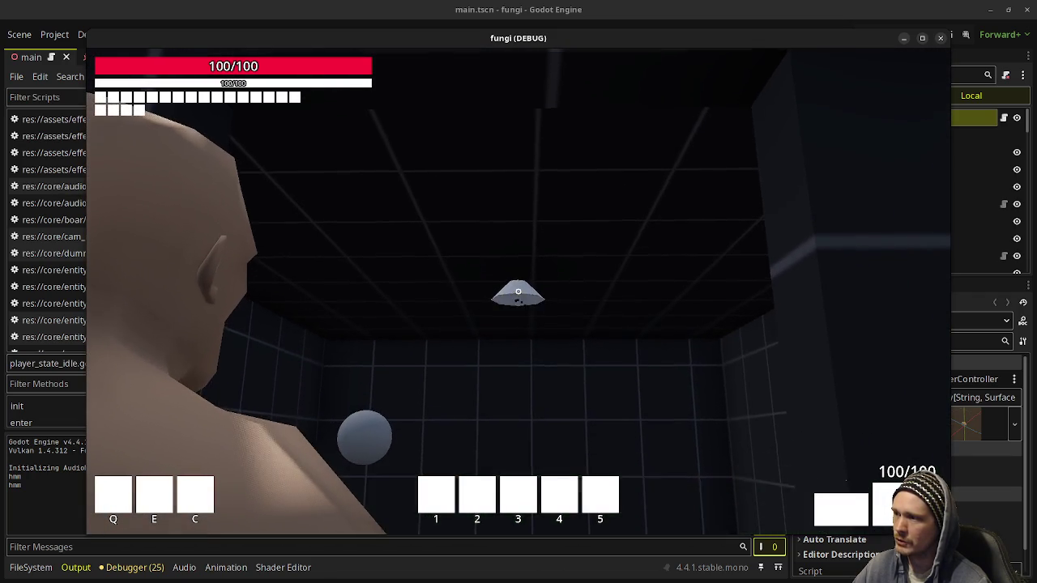
key(s)
key(w)
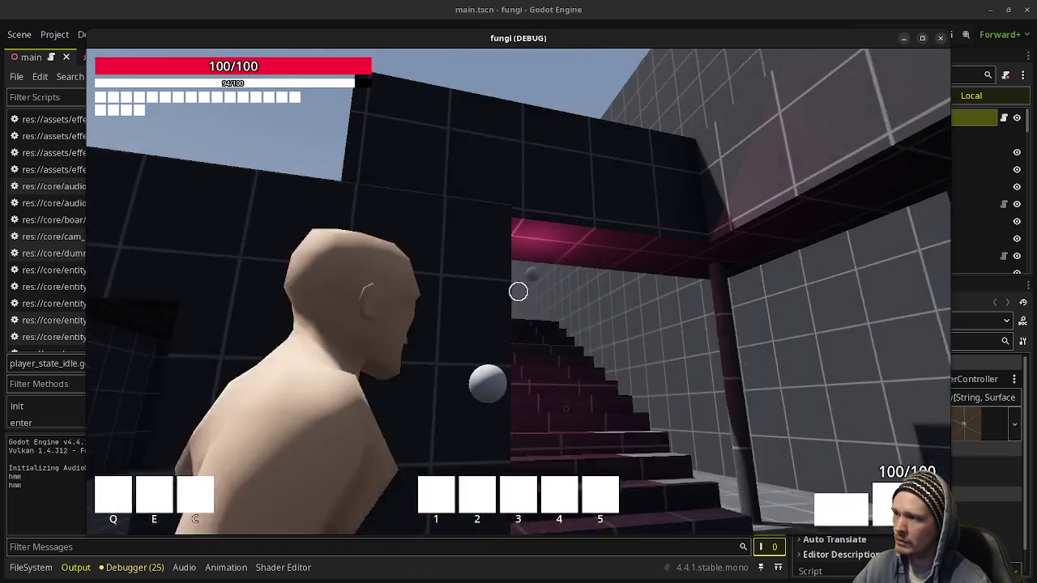
key(w)
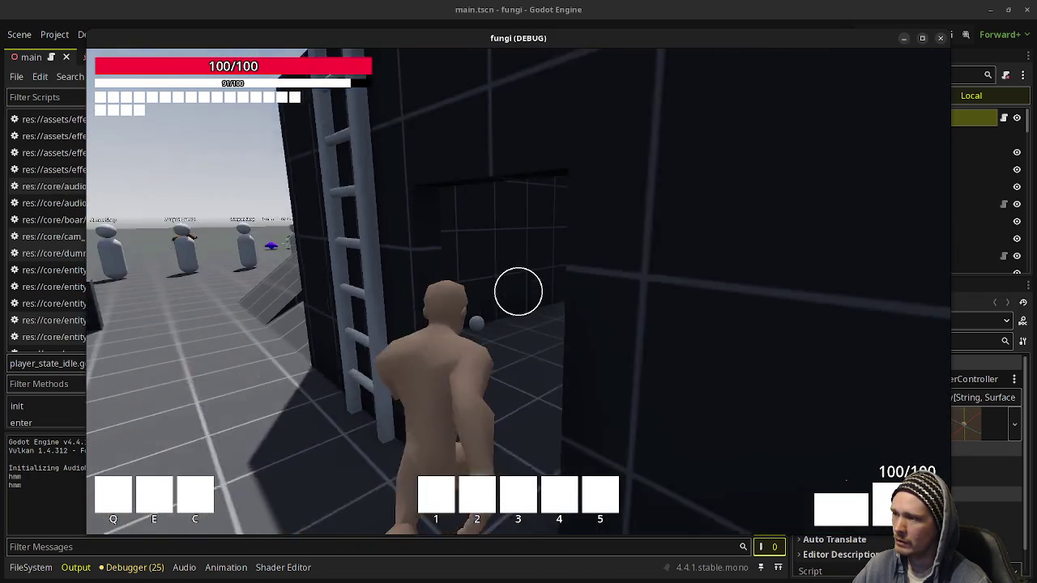
key(w)
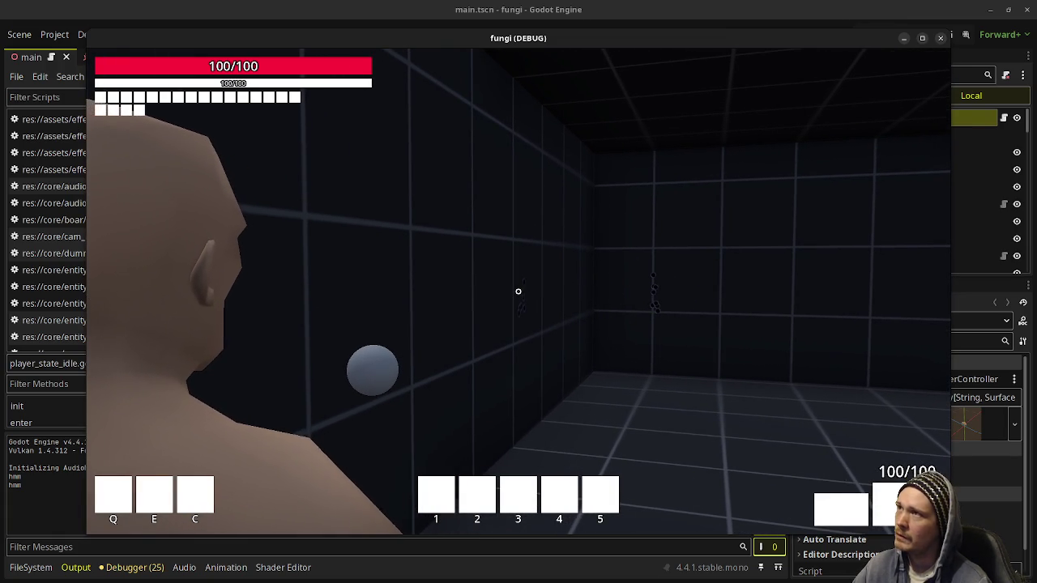
Fire several beams in the grid room, then walk into the arena and shoot the training dummy.
click(518, 291)
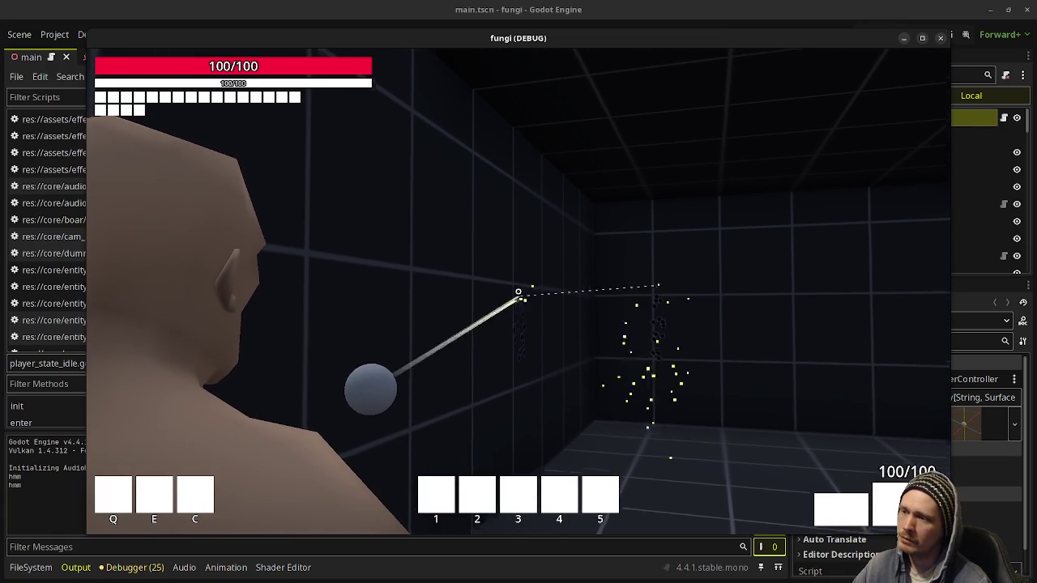
click(517, 291)
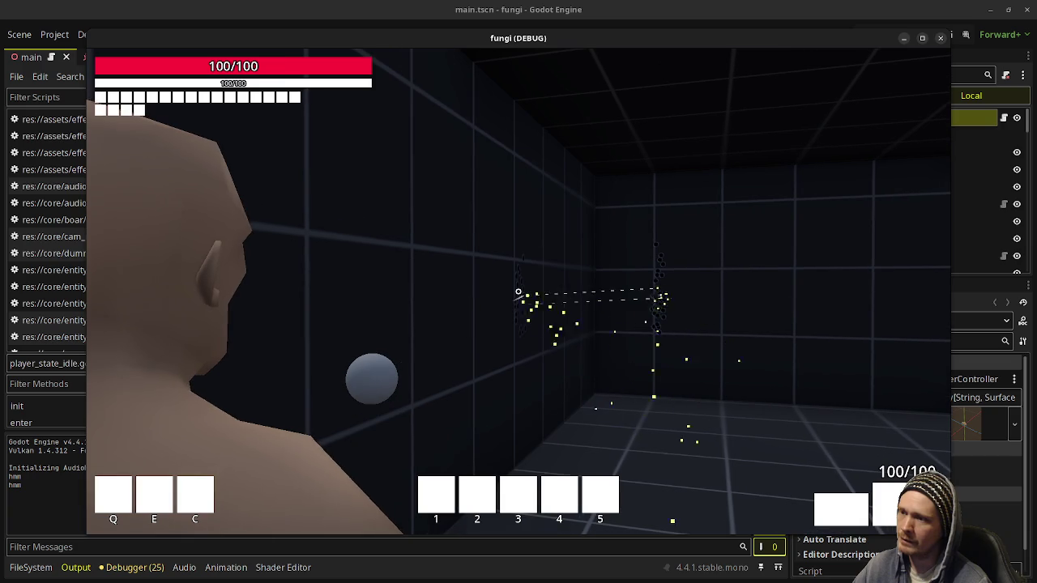
click(517, 291)
click(517, 291)
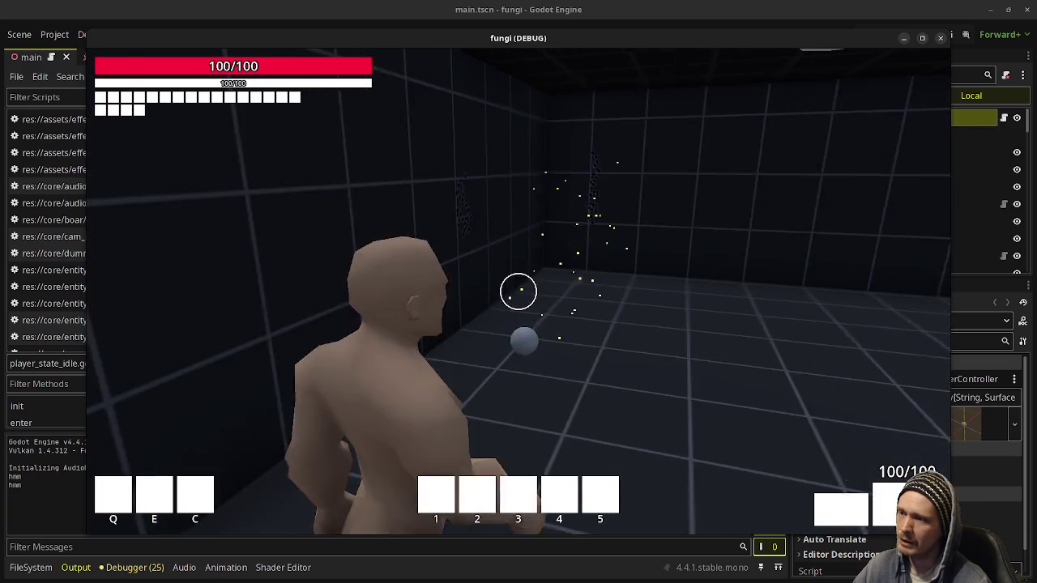
key(w)
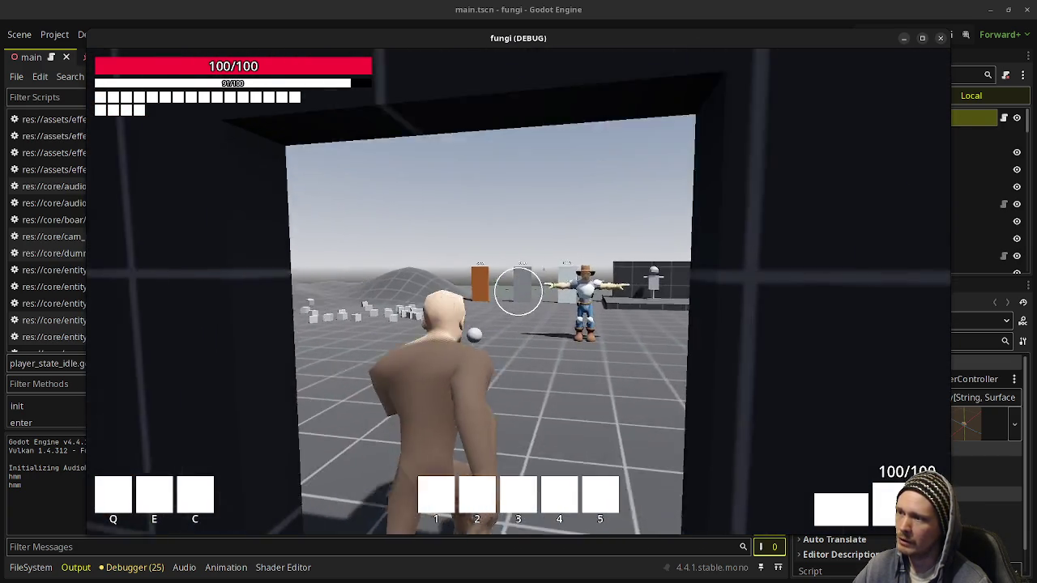
key(w)
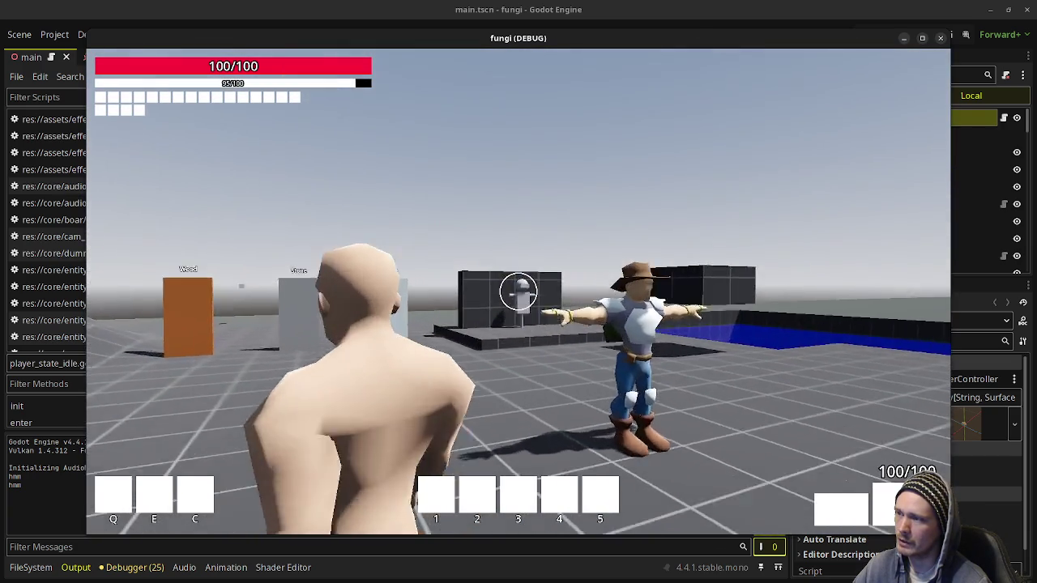
click(518, 290)
Land three more hits on the training dummy, stepping back and forth.
key(s)
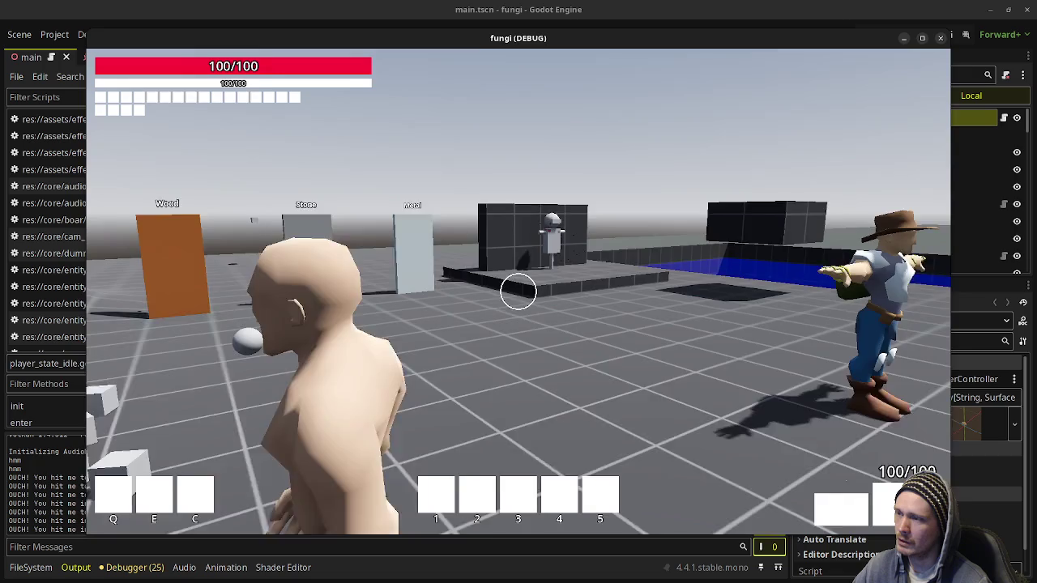
key(s)
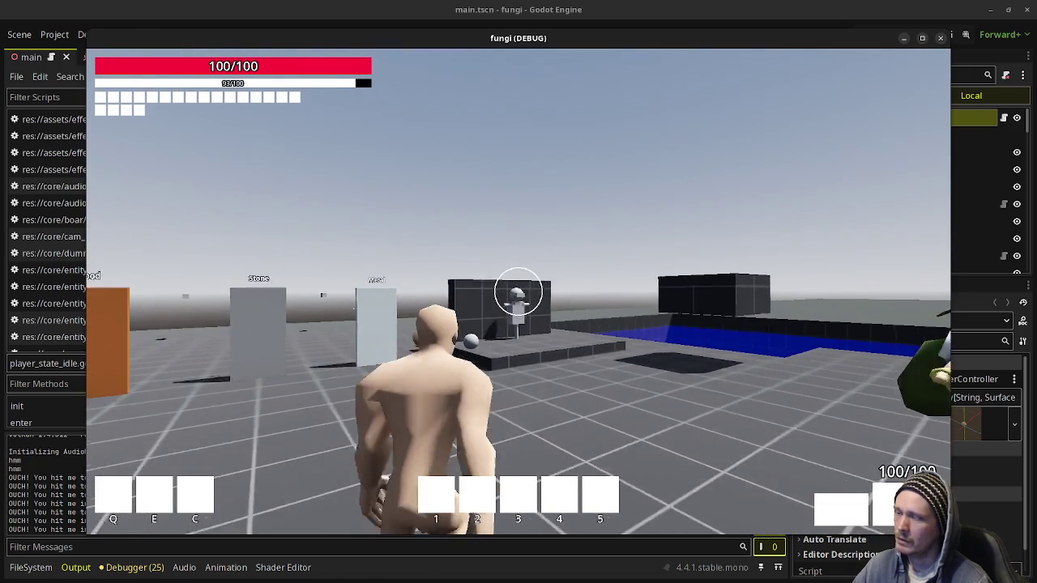
key(w)
click(517, 291)
click(518, 290)
key(s)
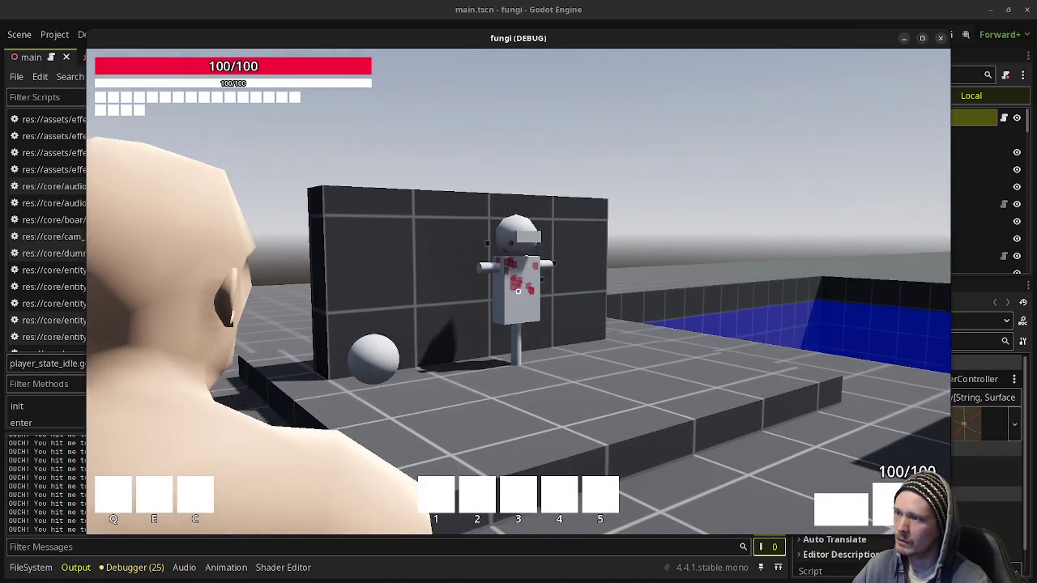
key(w)
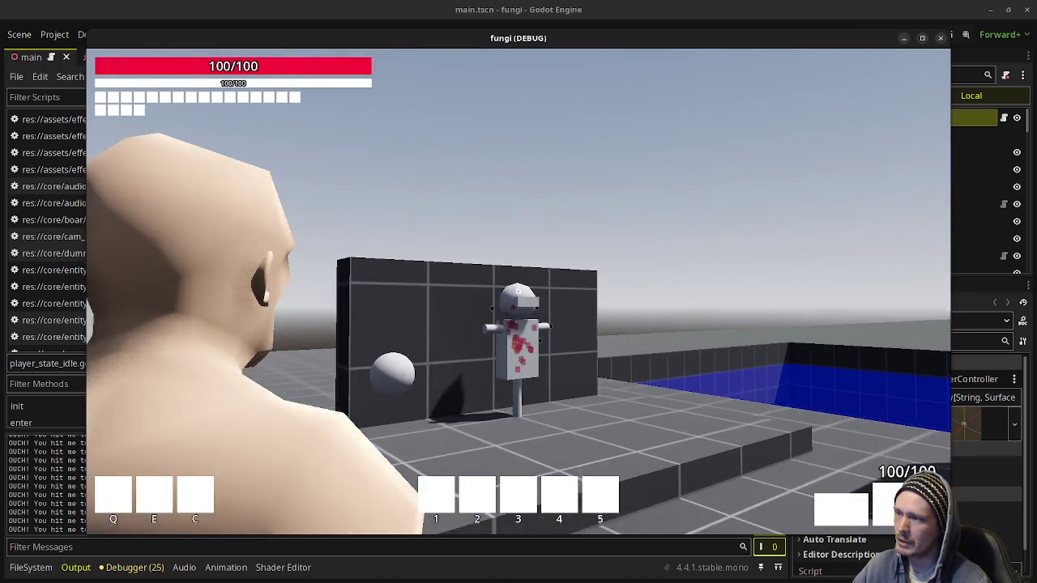
click(518, 291)
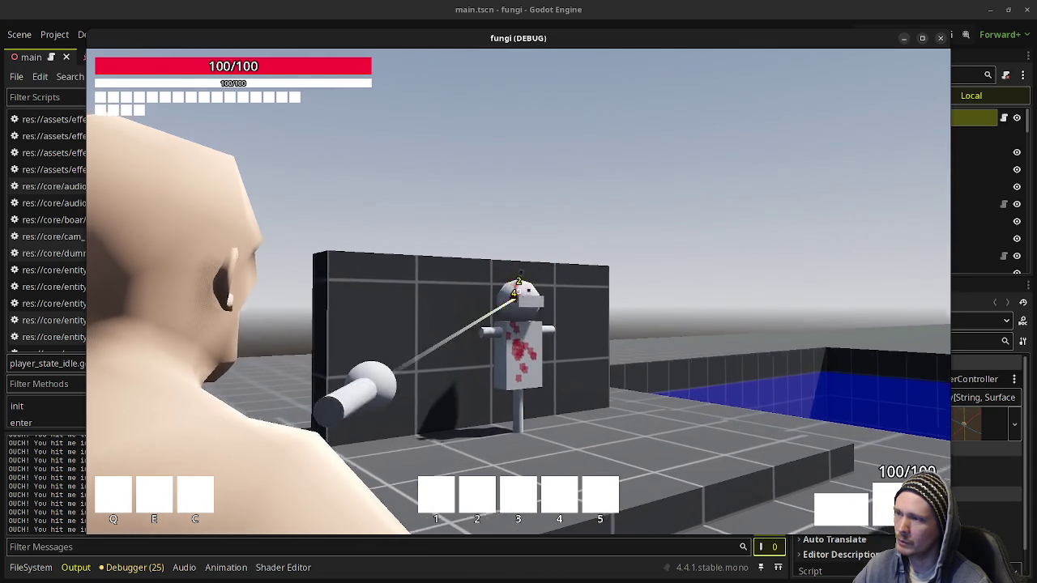
Cross the open plain, shoot an approaching boar, then stop the game with F8.
key(w)
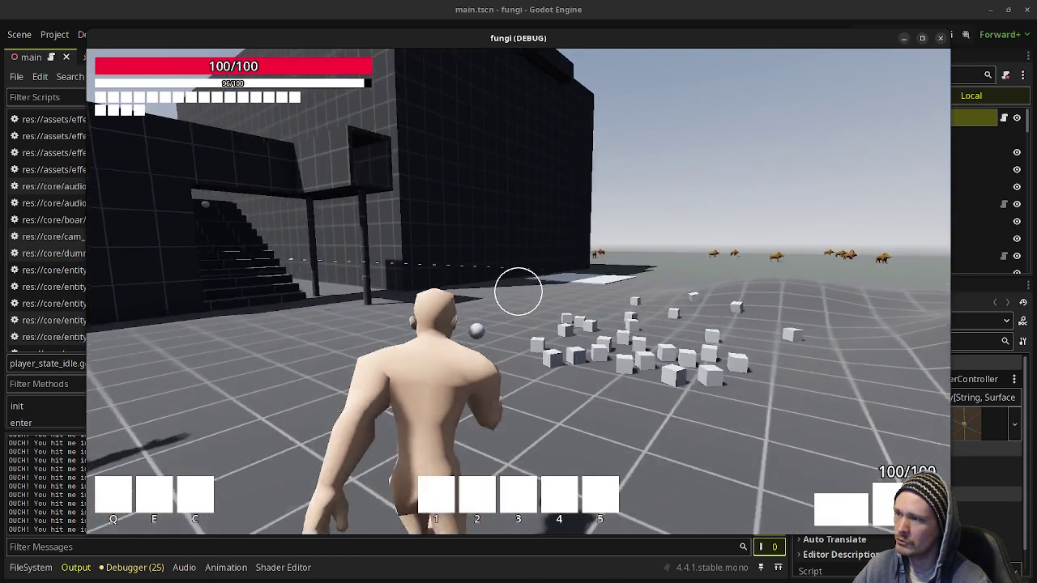
key(w)
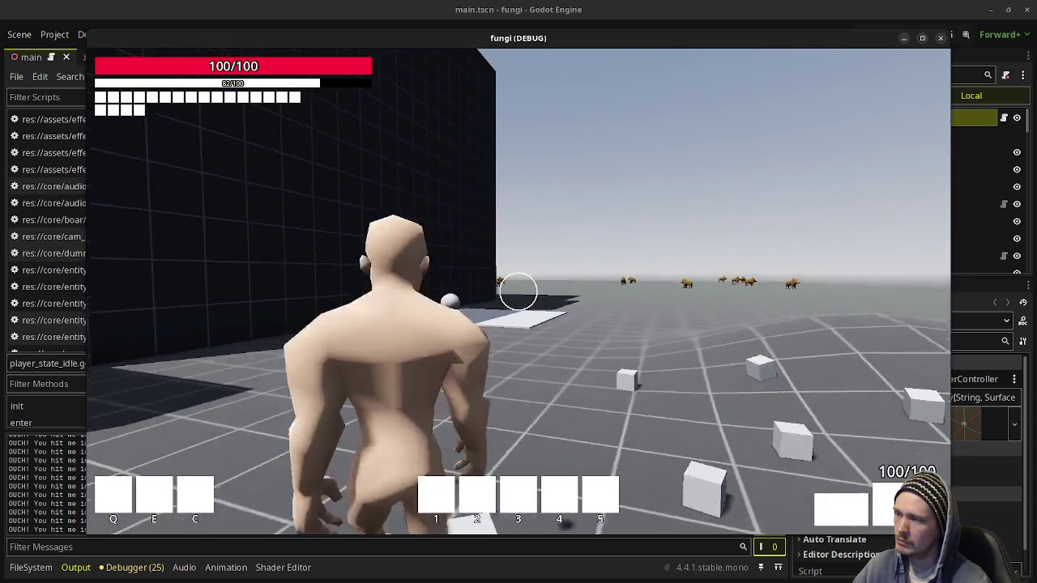
key(w)
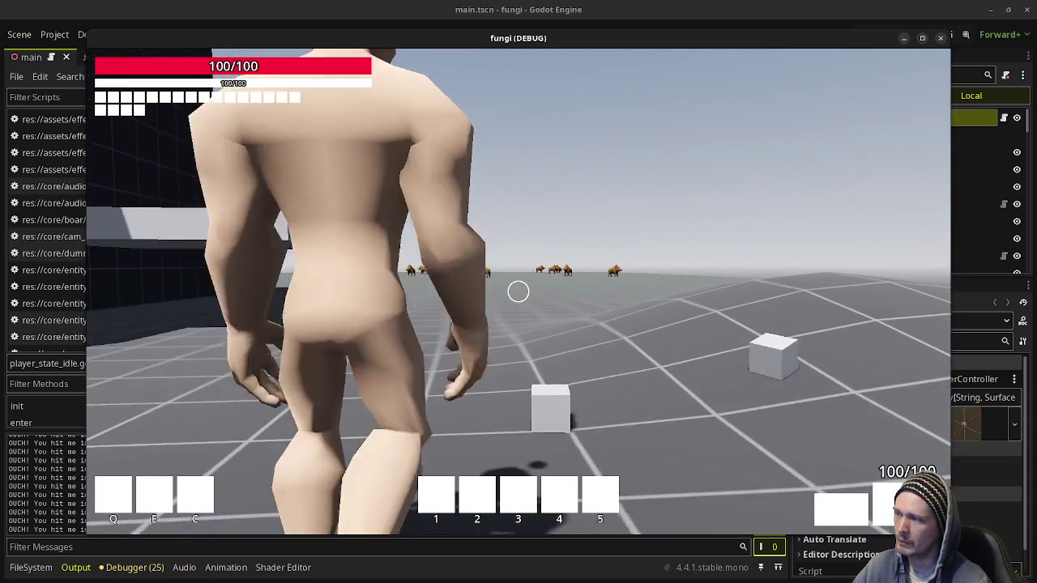
key(w)
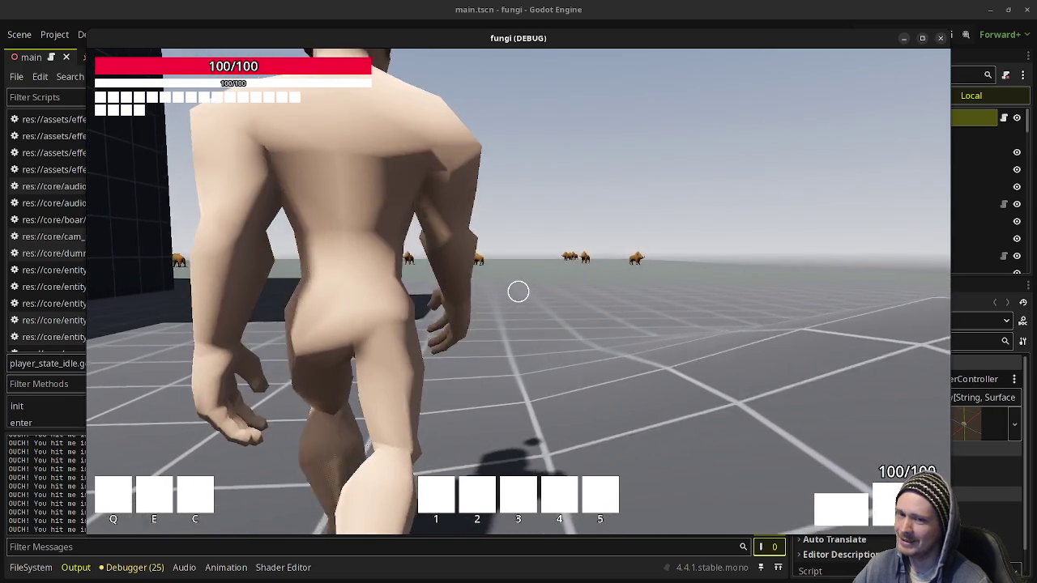
key(w)
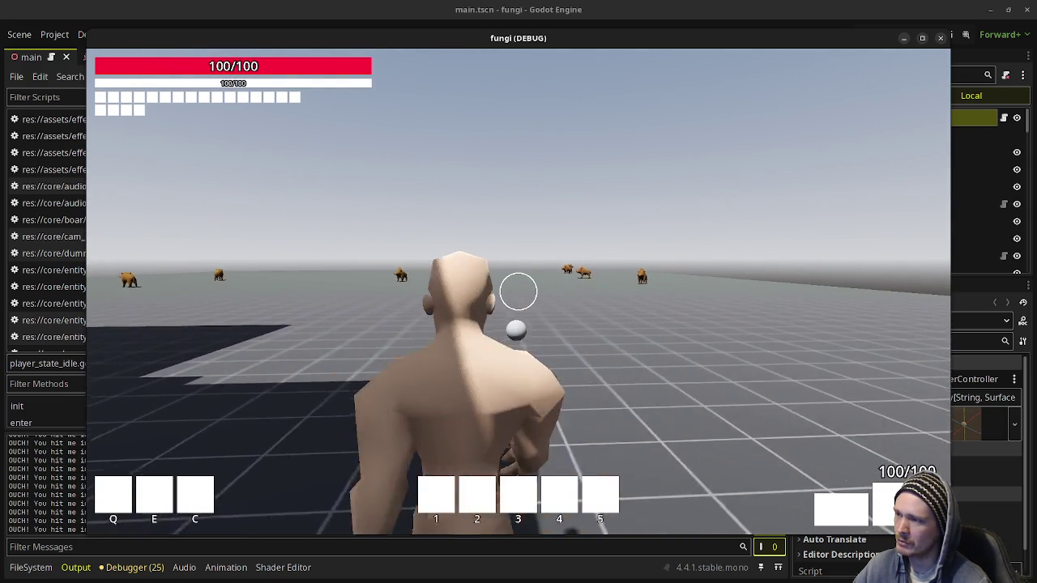
key(w)
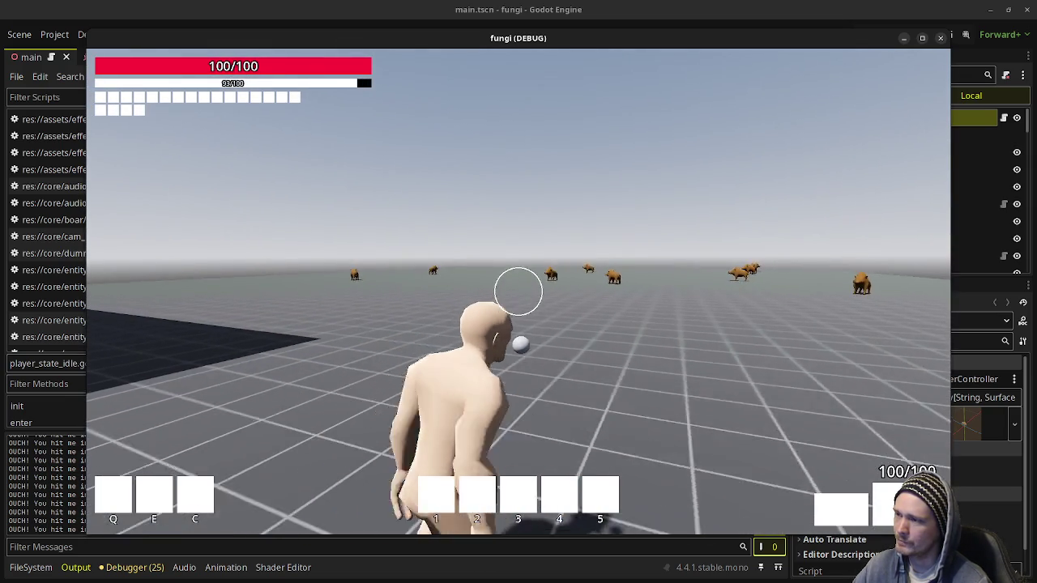
key(w)
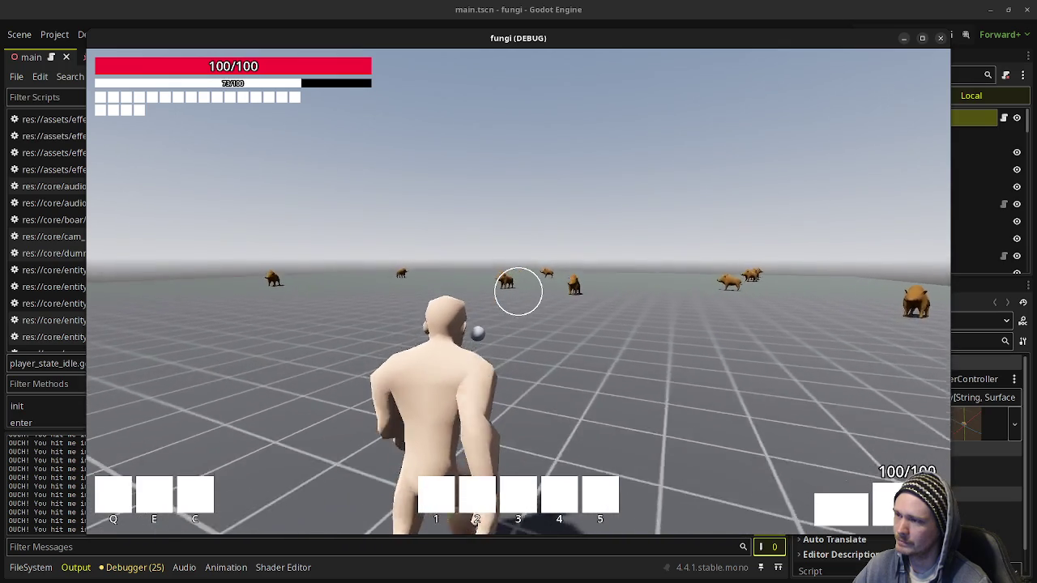
key(w)
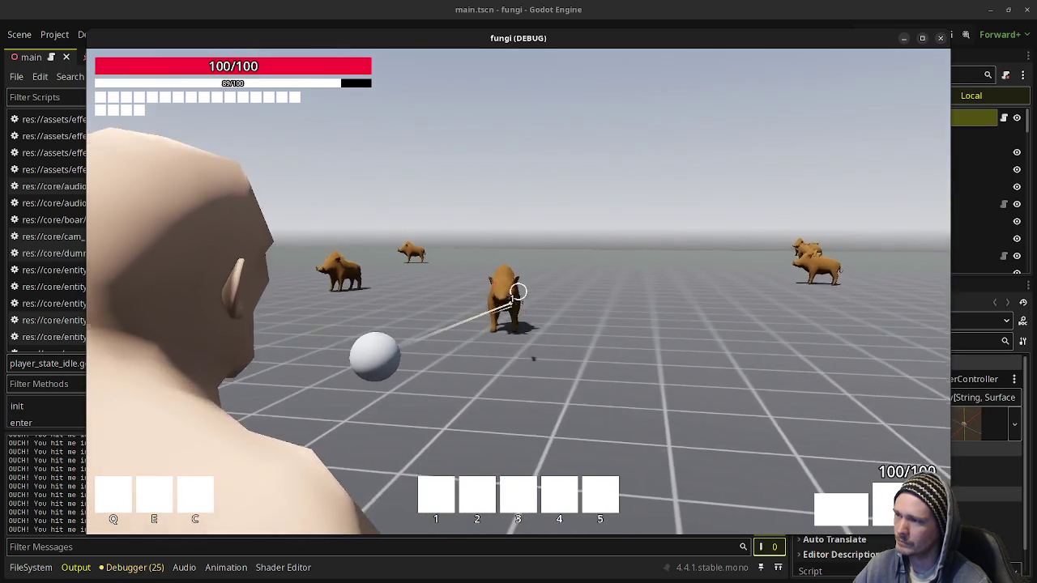
key(w)
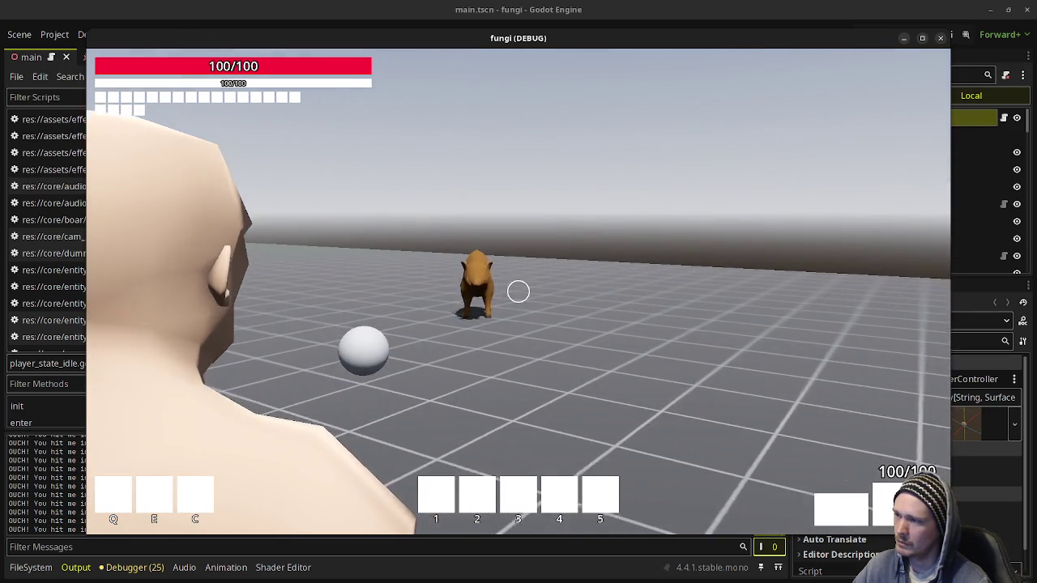
click(519, 291)
key(w)
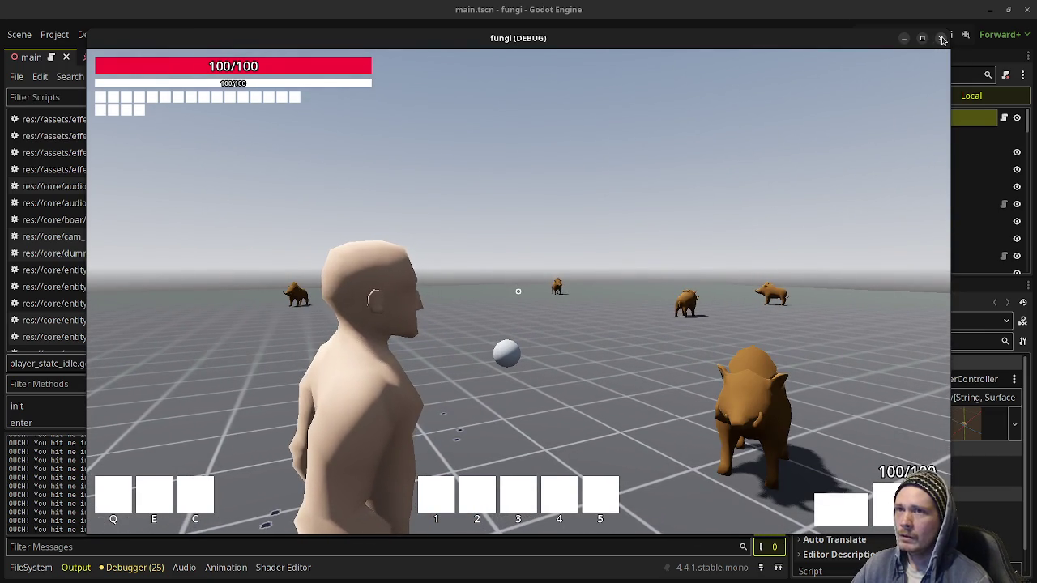
key(F8)
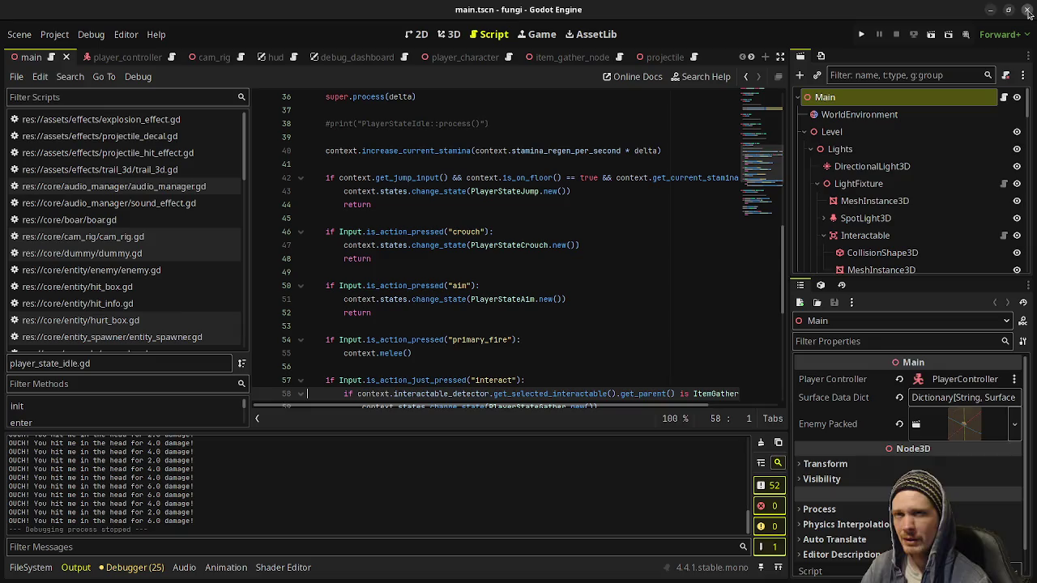
Close the Godot editor window showing player_state_idle.gd.
click(1029, 13)
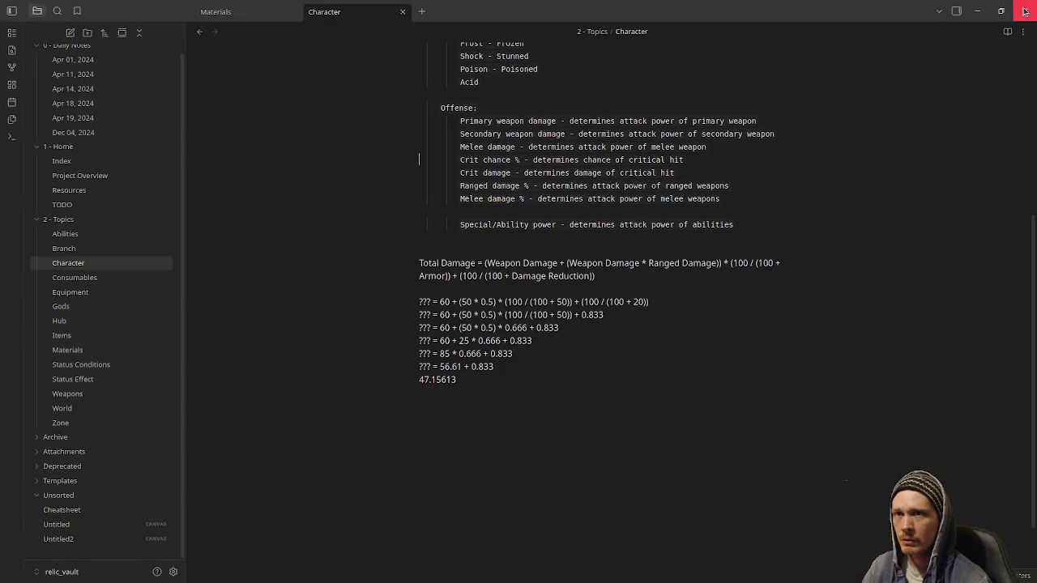
Close the relic and second Obsidian vaults, then save stream_notes.txt from the ammo box line.
click(1025, 11)
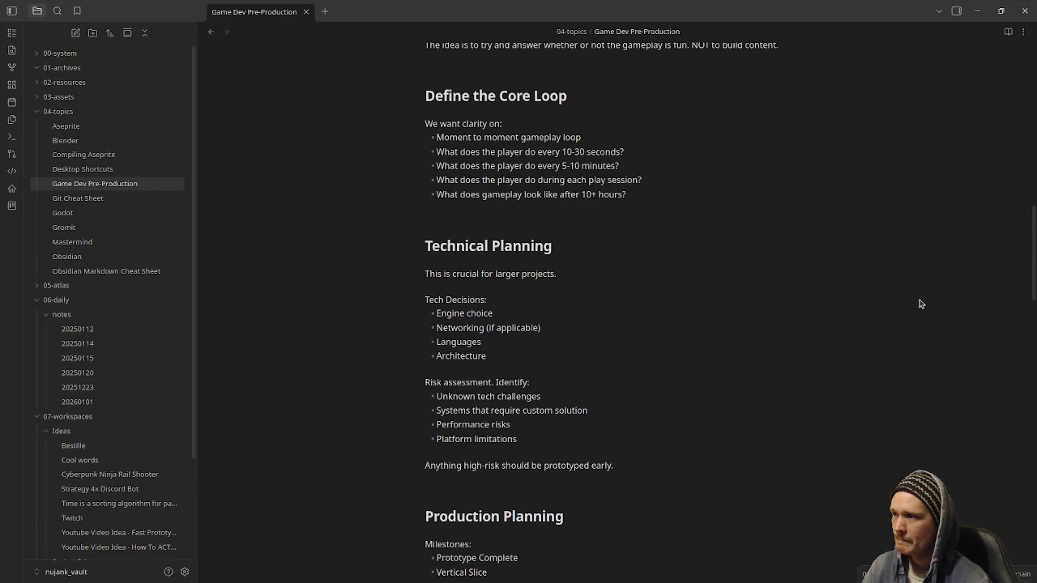
click(1026, 11)
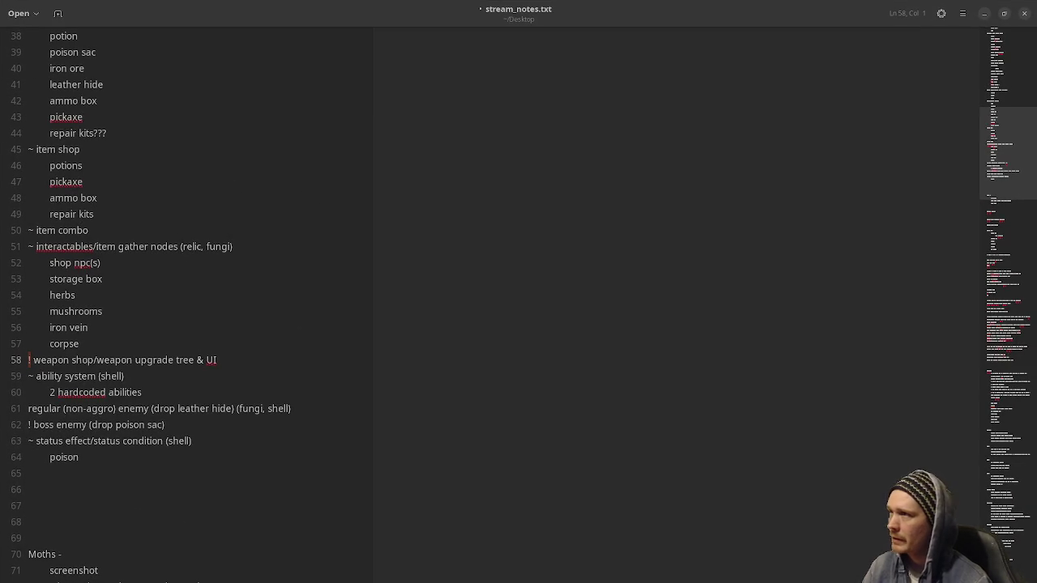
click(609, 194)
key(ctrl+s)
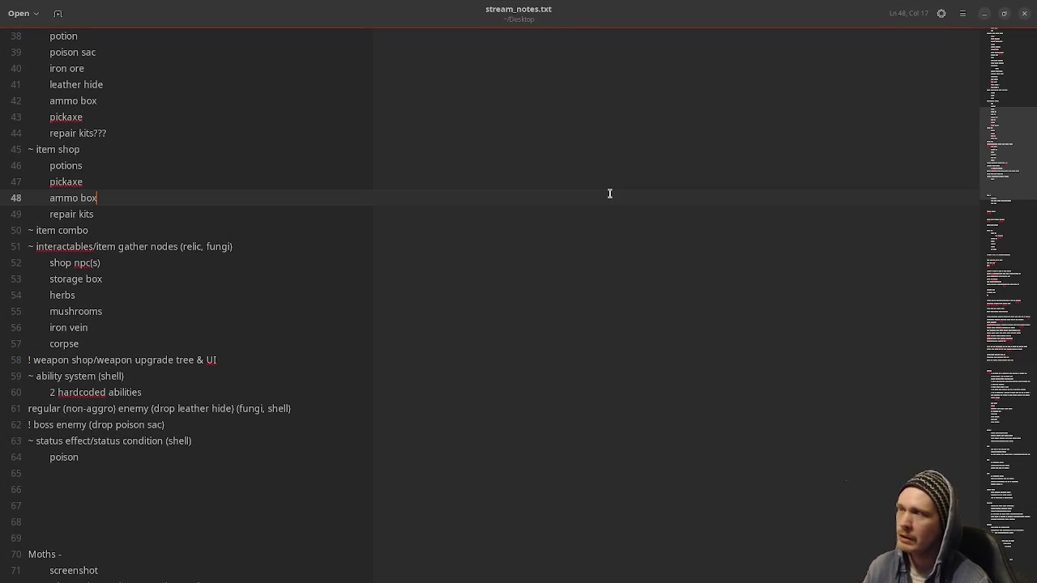